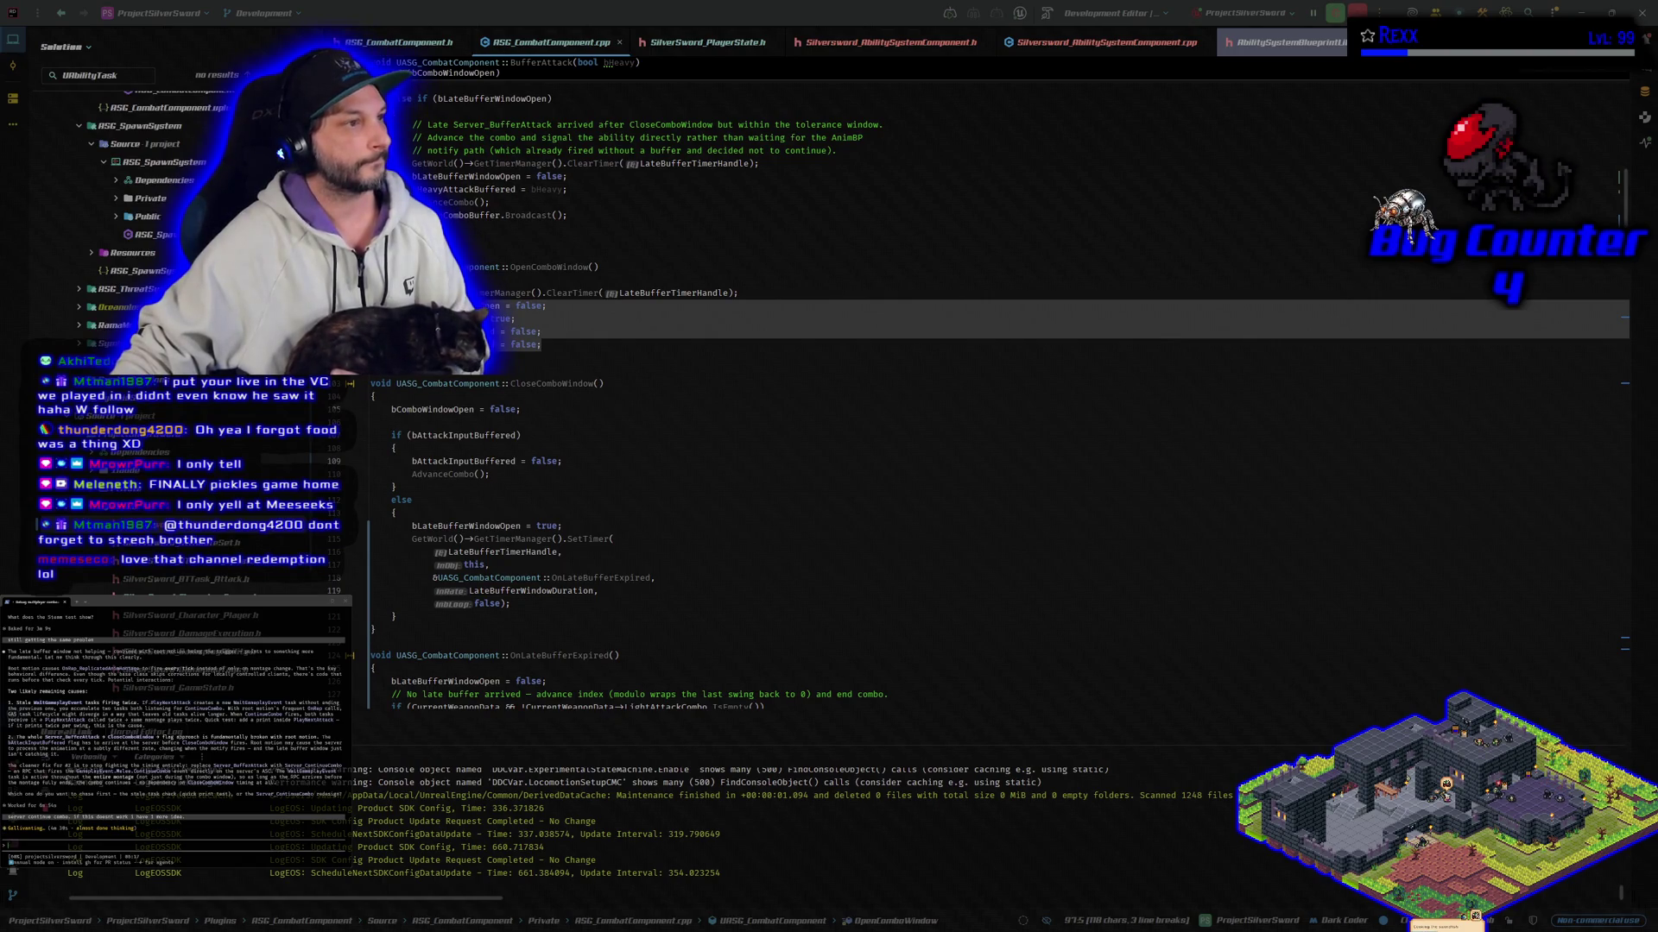
Step: Switch to Chrome and load microscape.cc/play in a new tab beside YouTube Music
{"action": "key", "text": "alt+Tab"}
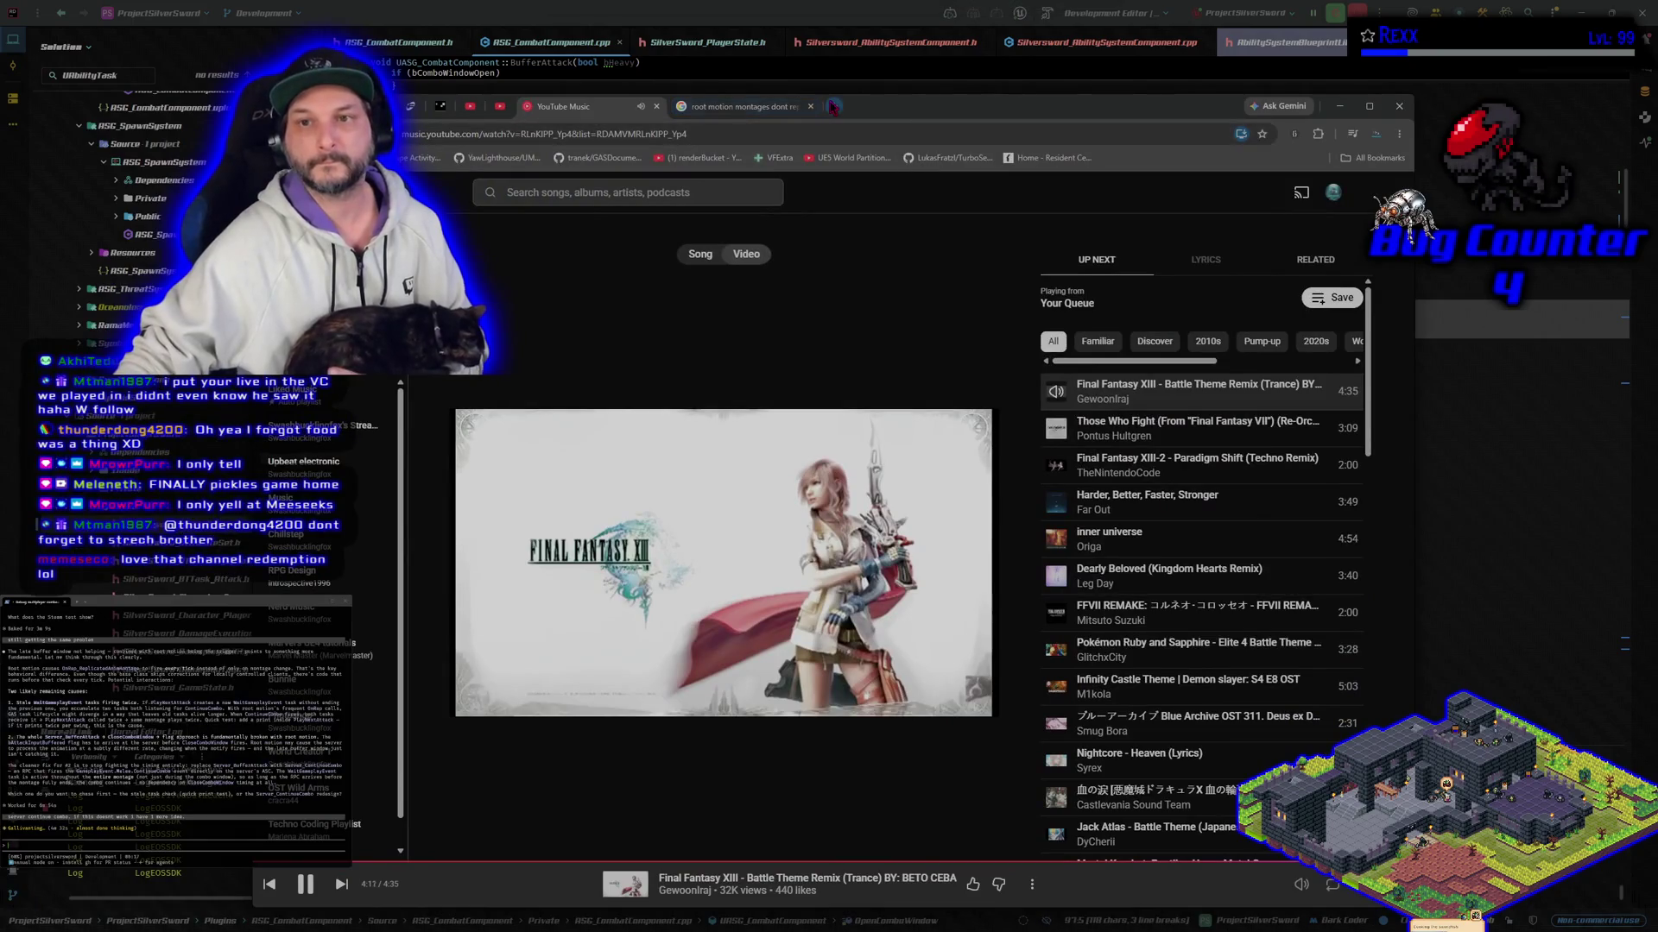
{"action": "left_click", "coordinate": [833, 107]}
{"action": "type", "text": "microscape.cc/play/"}
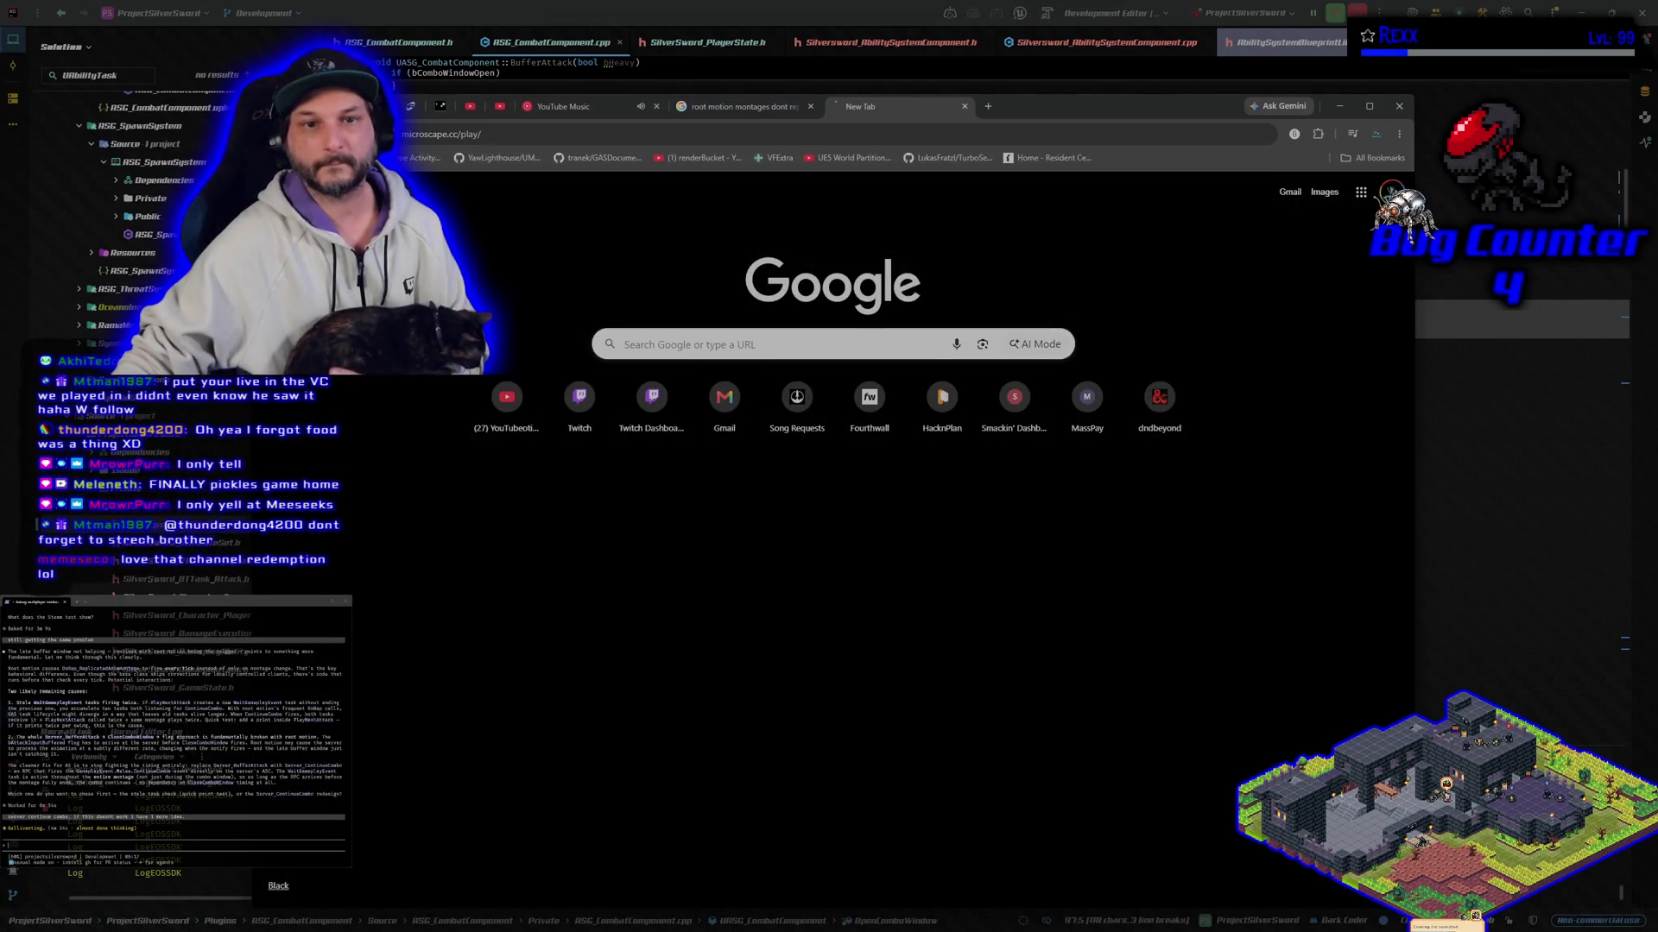
{"action": "key", "text": "Return"}
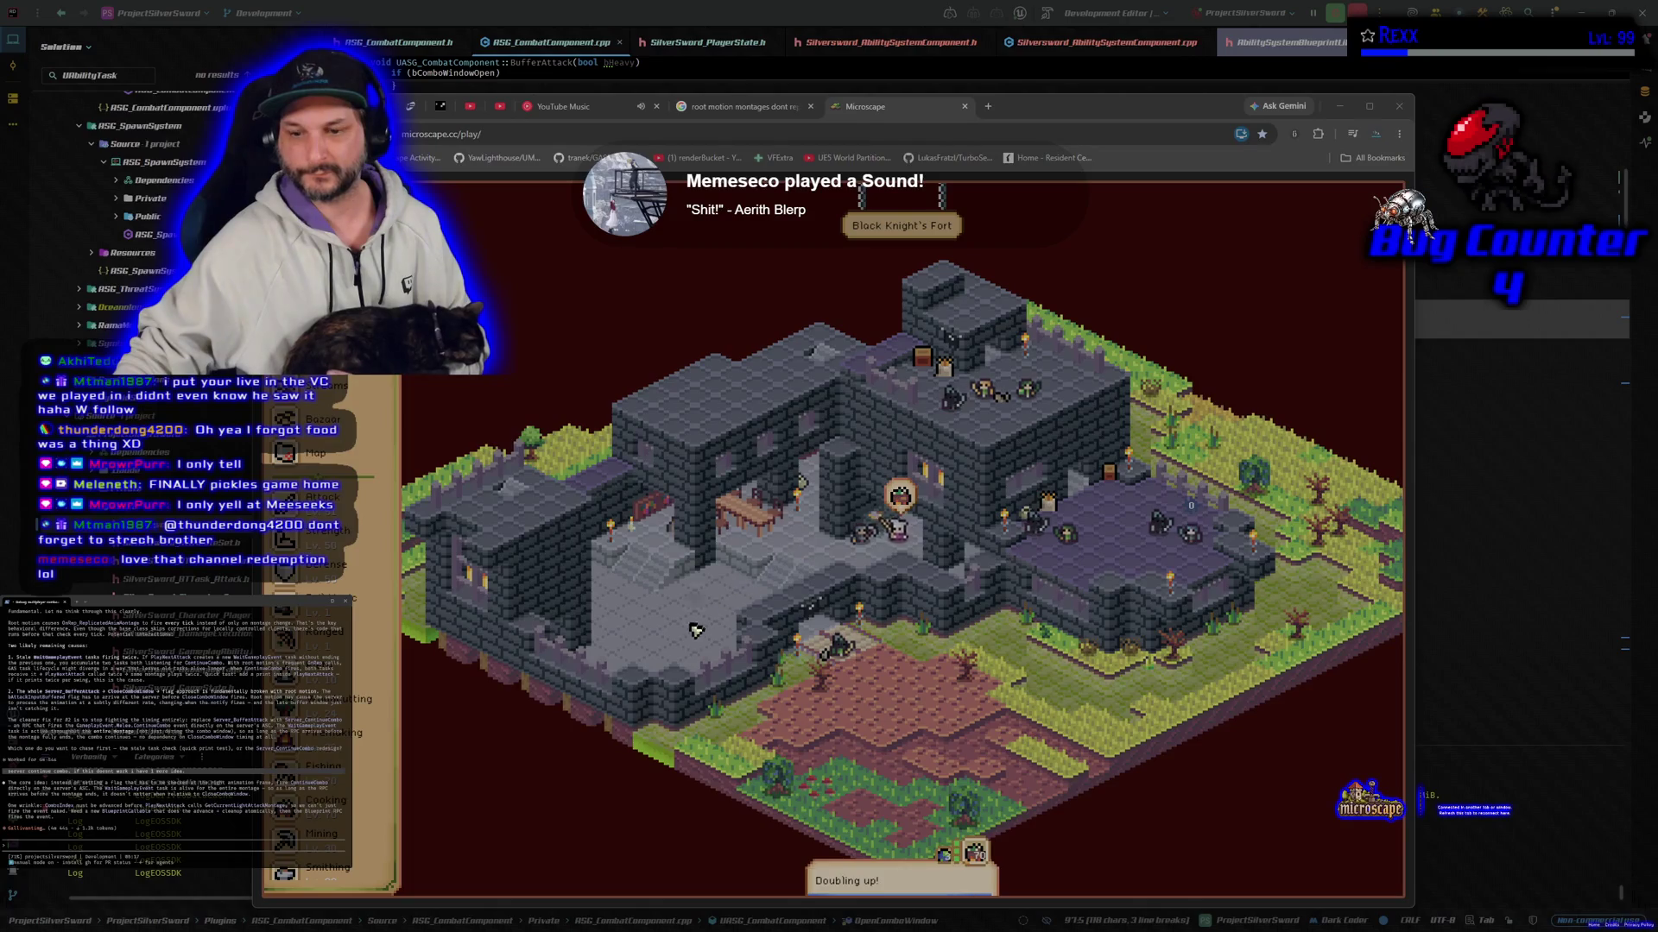
Step: Check the Cooking guidebook, shift the game window left, and return to the Rider editor
{"action": "scroll", "coordinate": [328, 656], "scroll_direction": "down", "scroll_amount": 5}
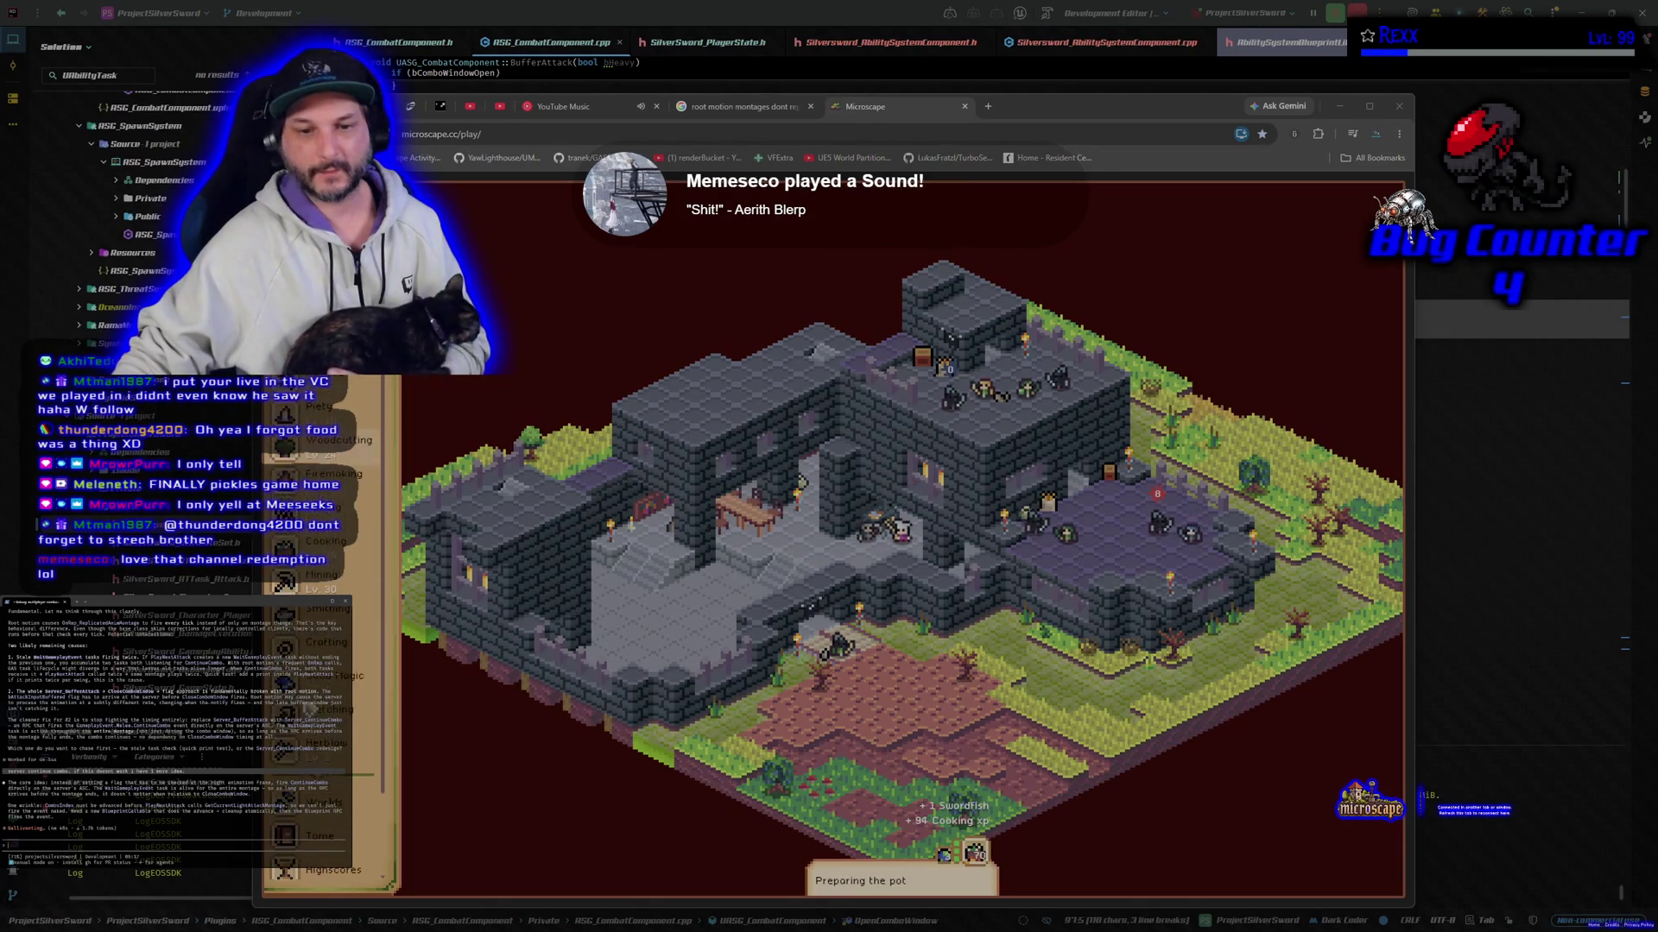
{"action": "left_click", "coordinate": [345, 544]}
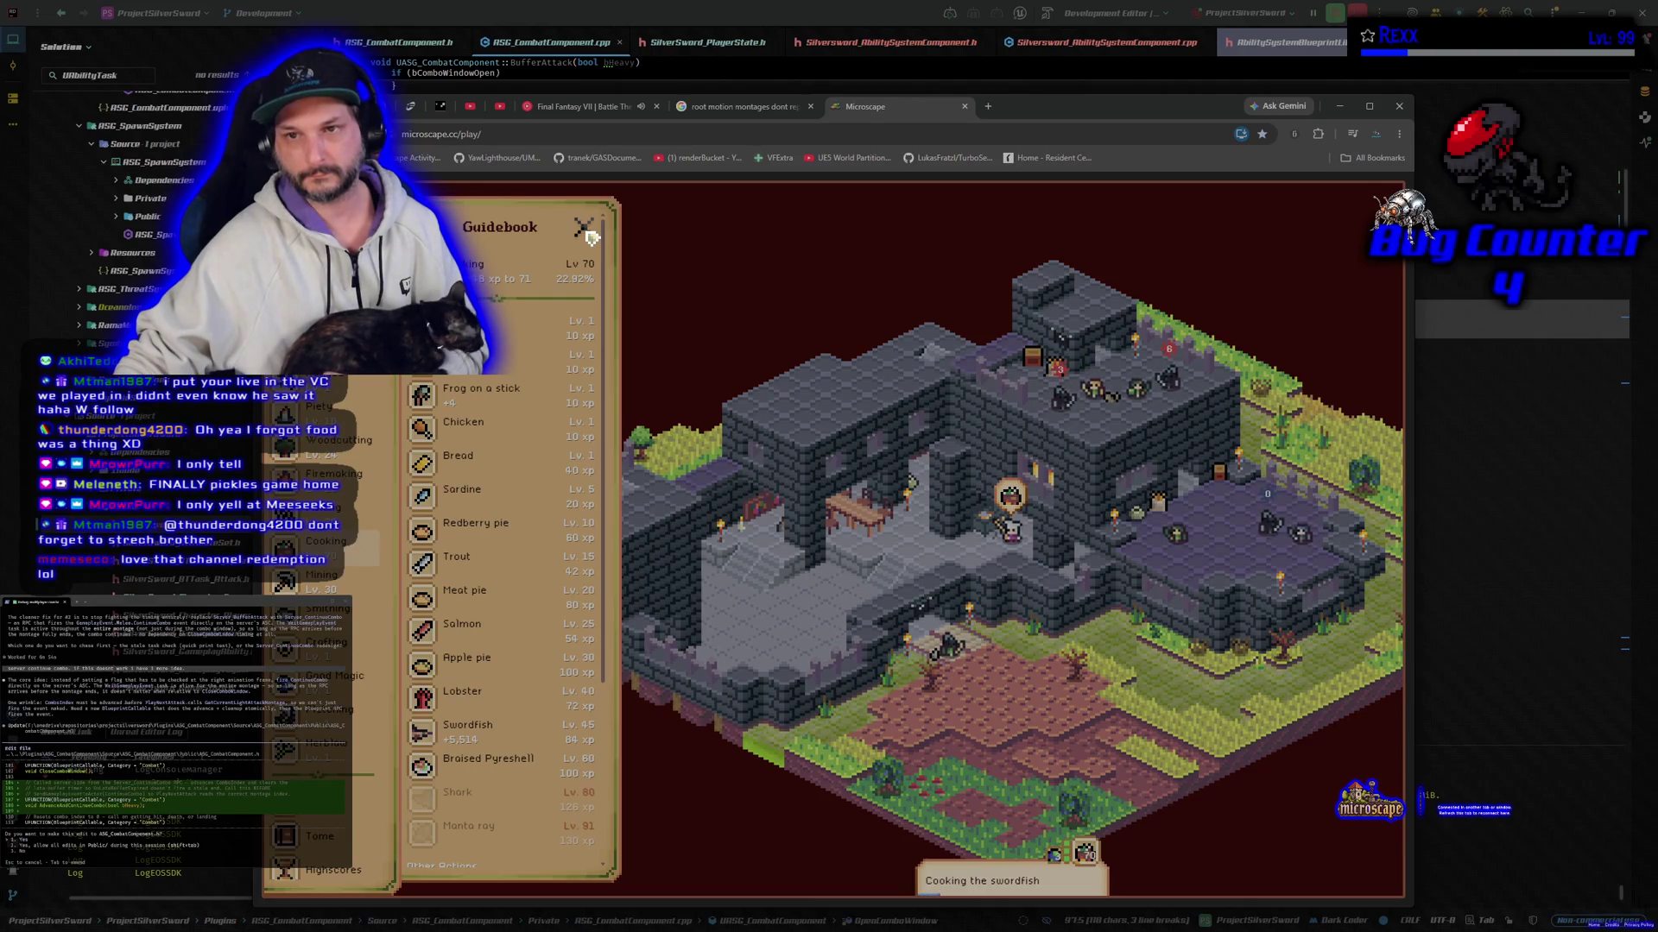
{"action": "left_click", "coordinate": [584, 229]}
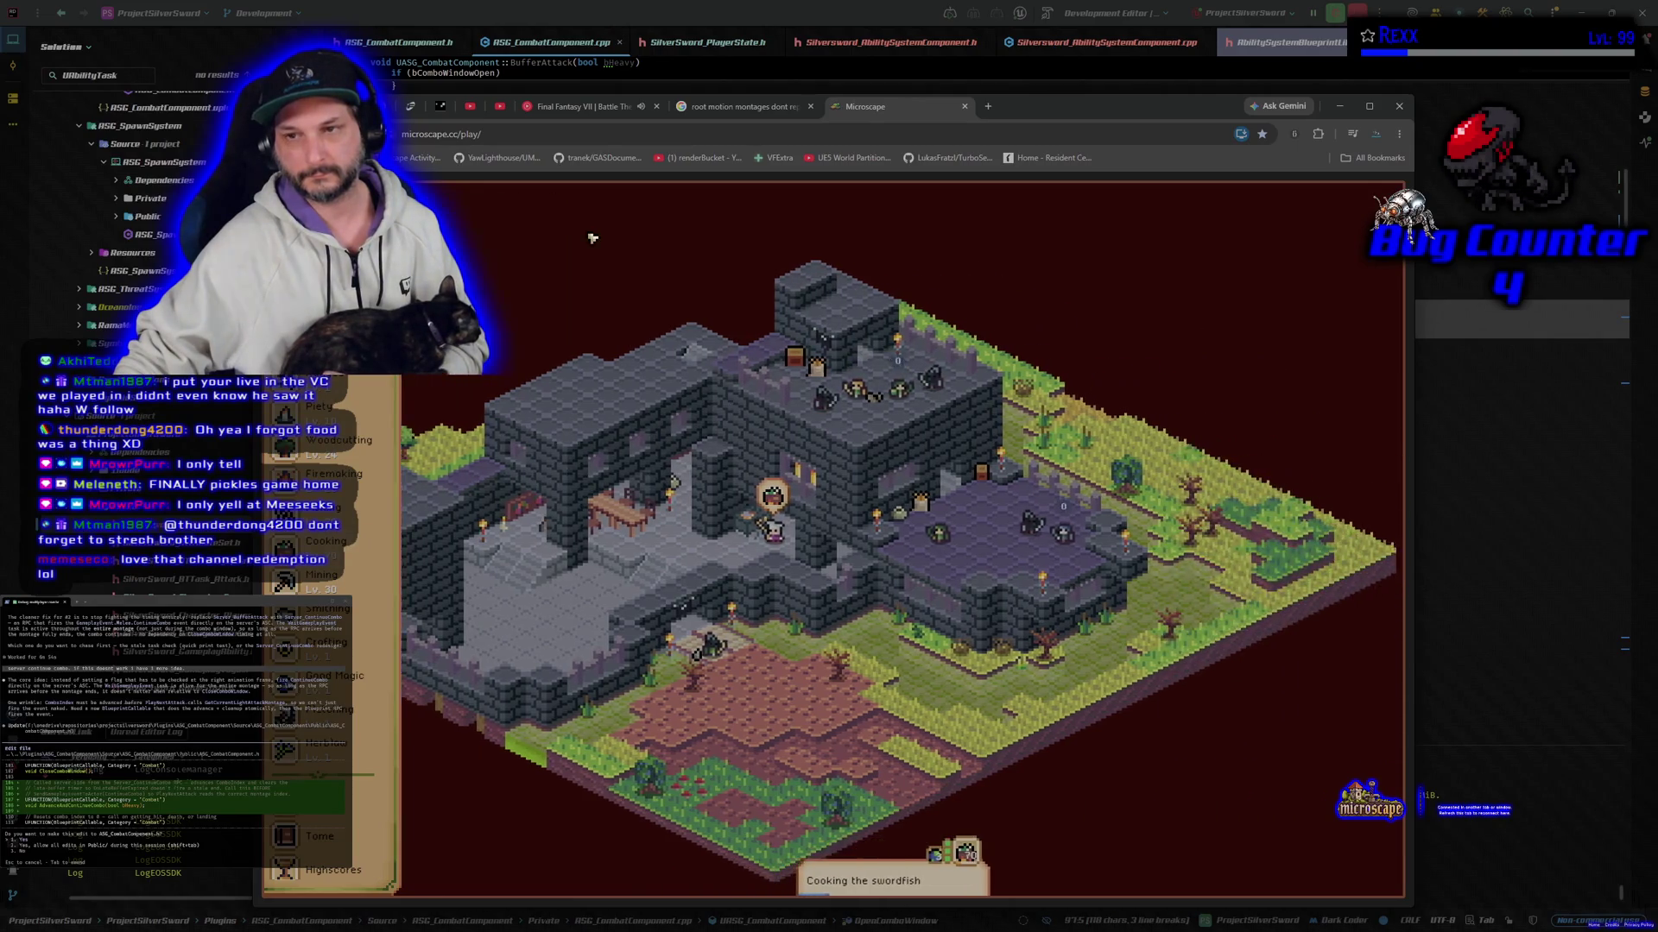
{"action": "left_click_drag", "start_coordinate": [1018, 107], "coordinate": [766, 134]}
{"action": "key", "text": "alt+Tab"}
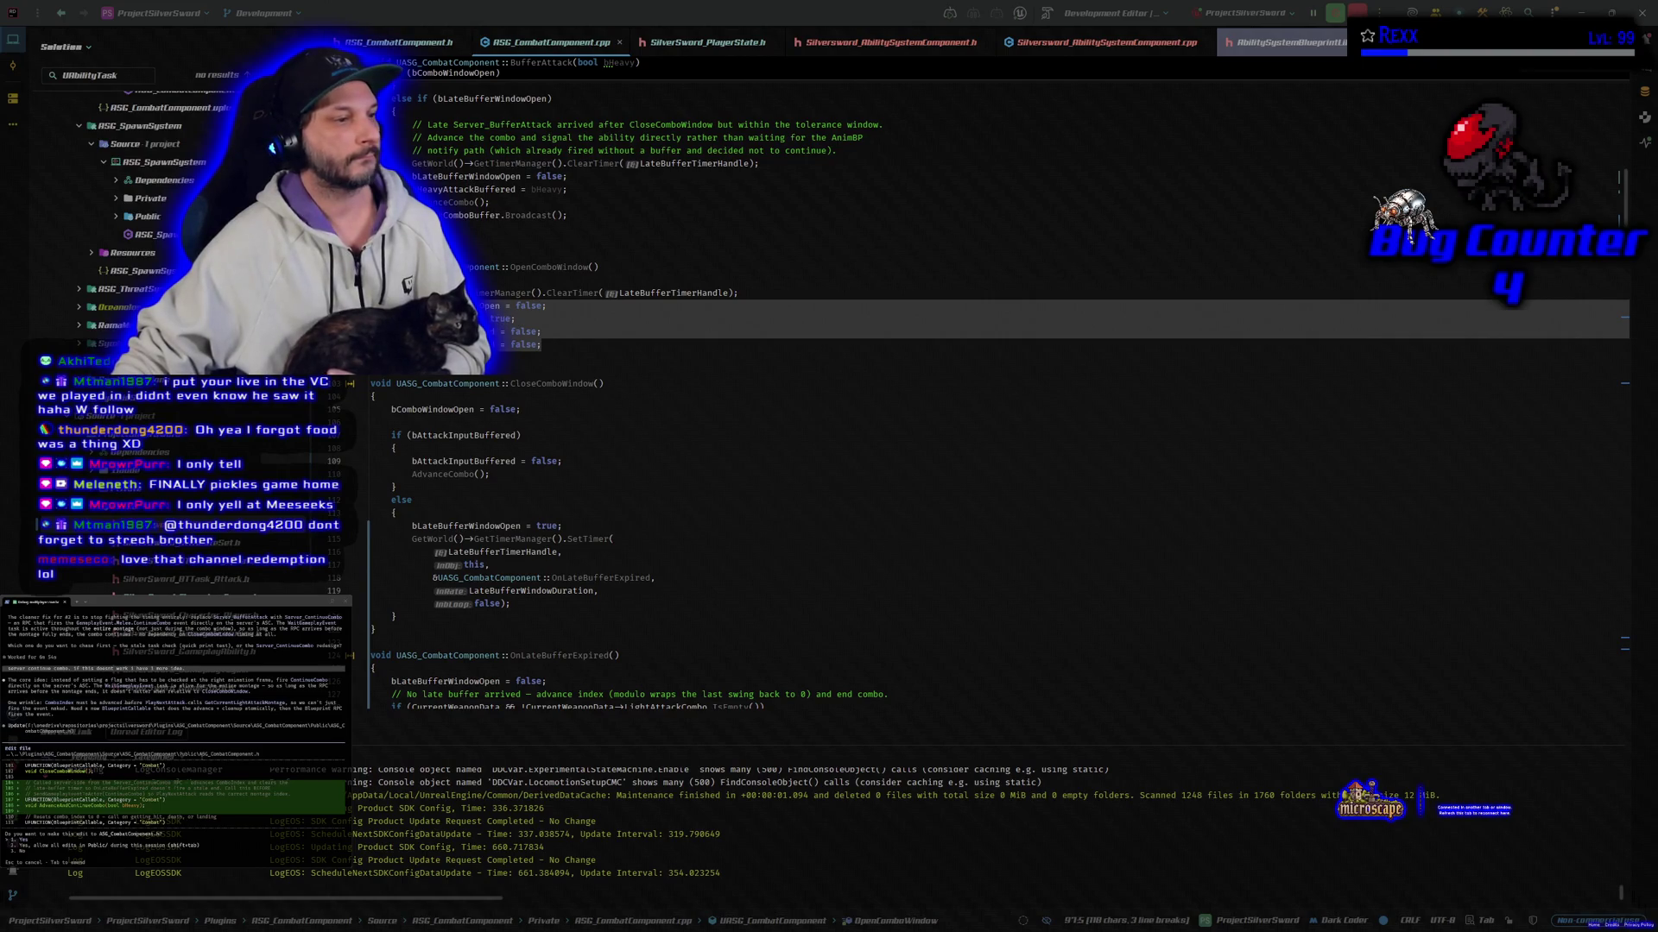
Step: Bring the YouTube Music window playing the Final Fantasy VII Battle Theme to the front
{"action": "key", "text": "alt+Tab"}
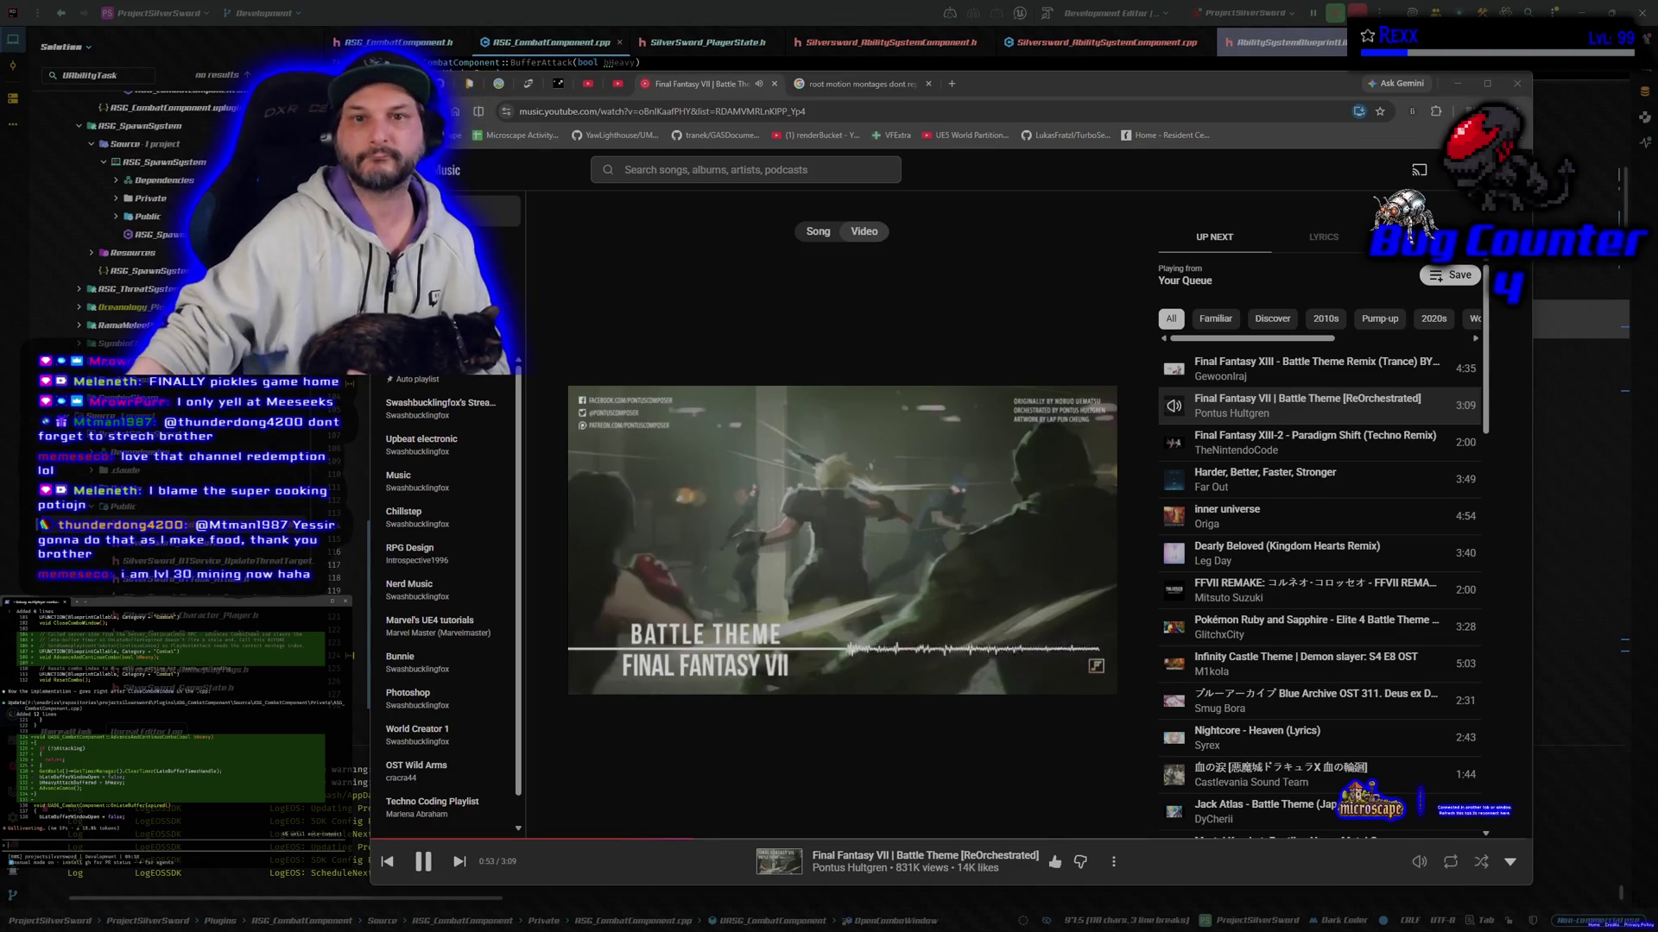
Step: Load the Microscape game in a new tab by entering 'microscape' in the address bar
{"action": "left_click", "coordinate": [951, 84]}
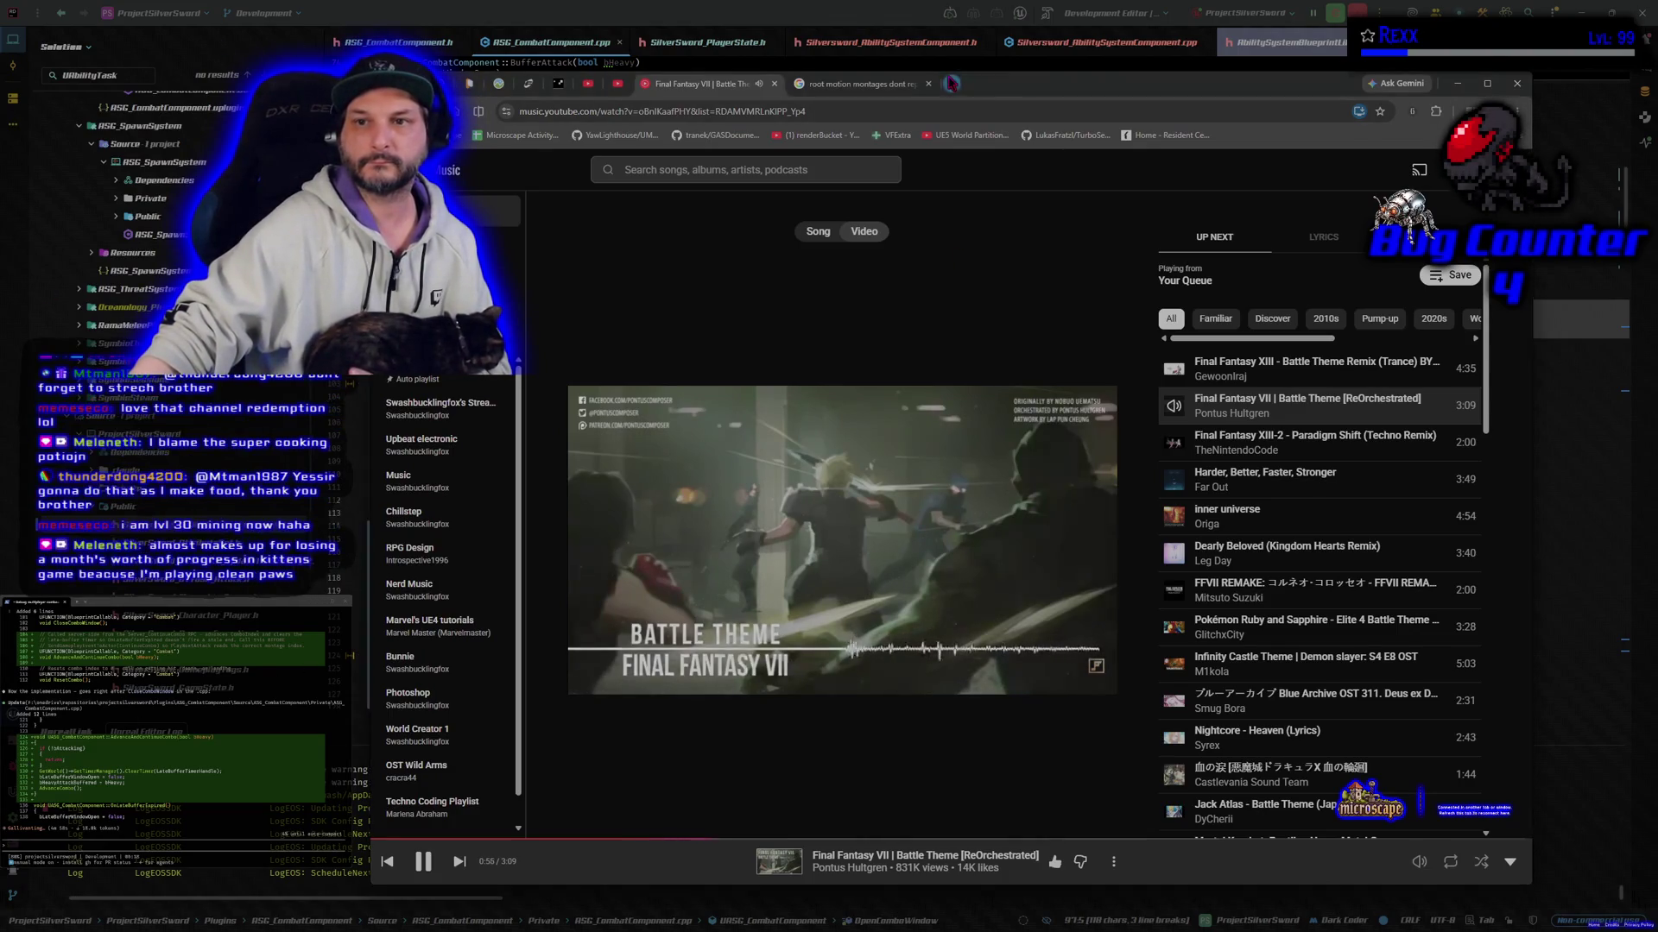
{"action": "type", "text": "microscape"}
{"action": "key", "text": "Return"}
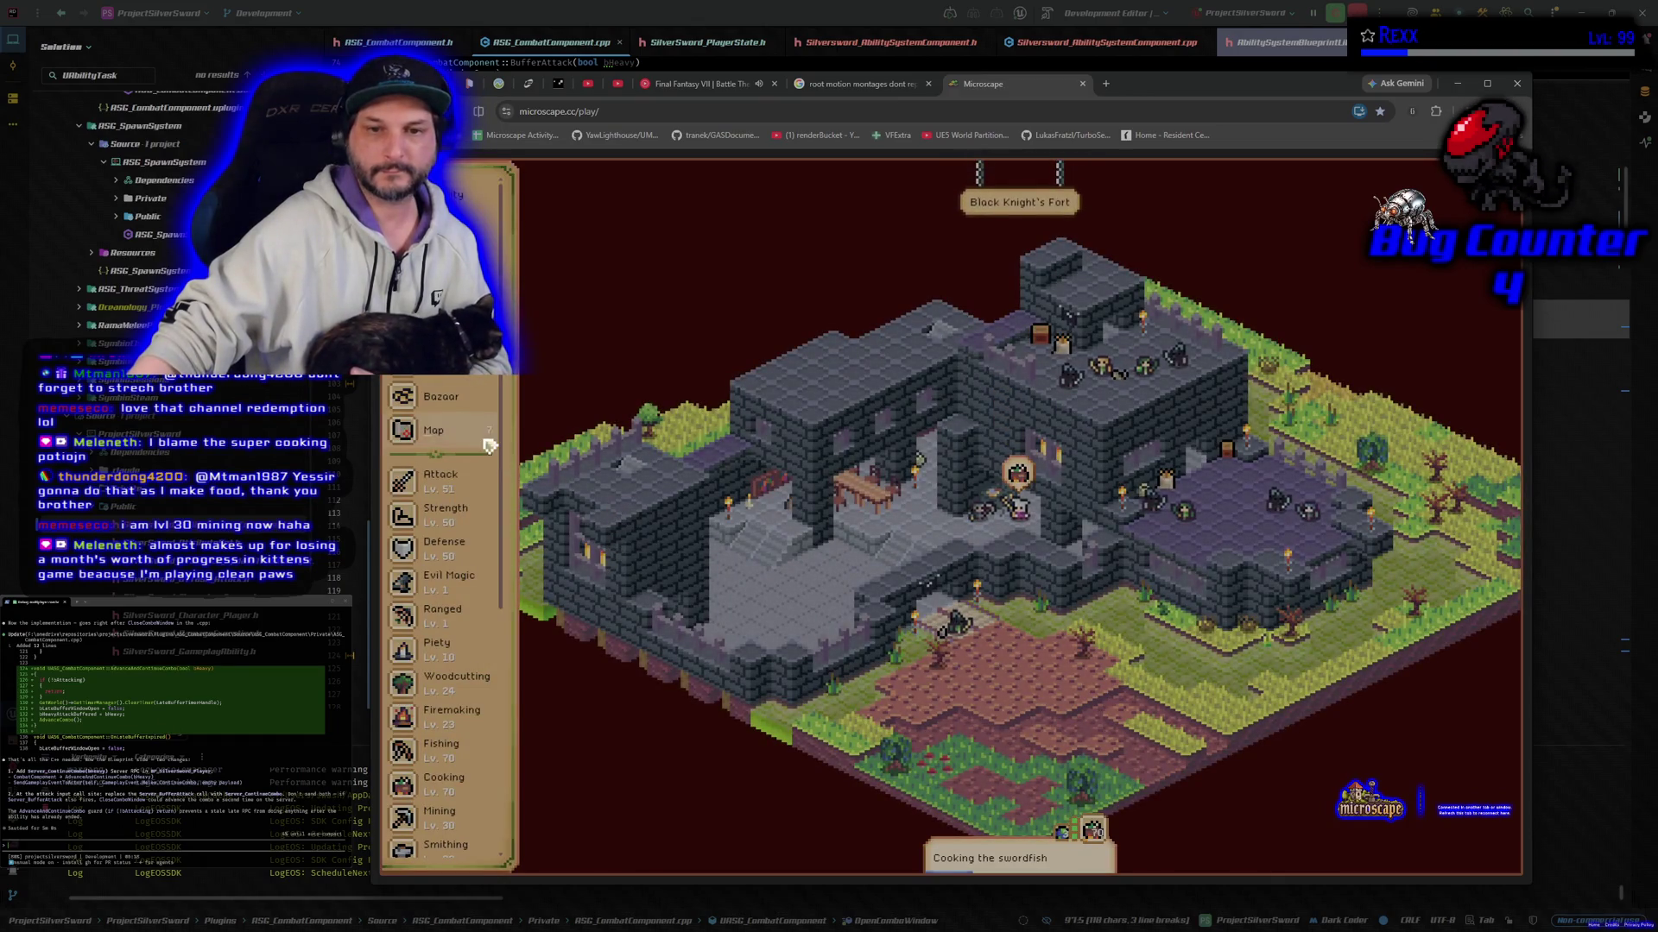
Step: Buy 50 Super cooking potions from the Bazaar for 62,500 coins
{"action": "left_click", "coordinate": [437, 394]}
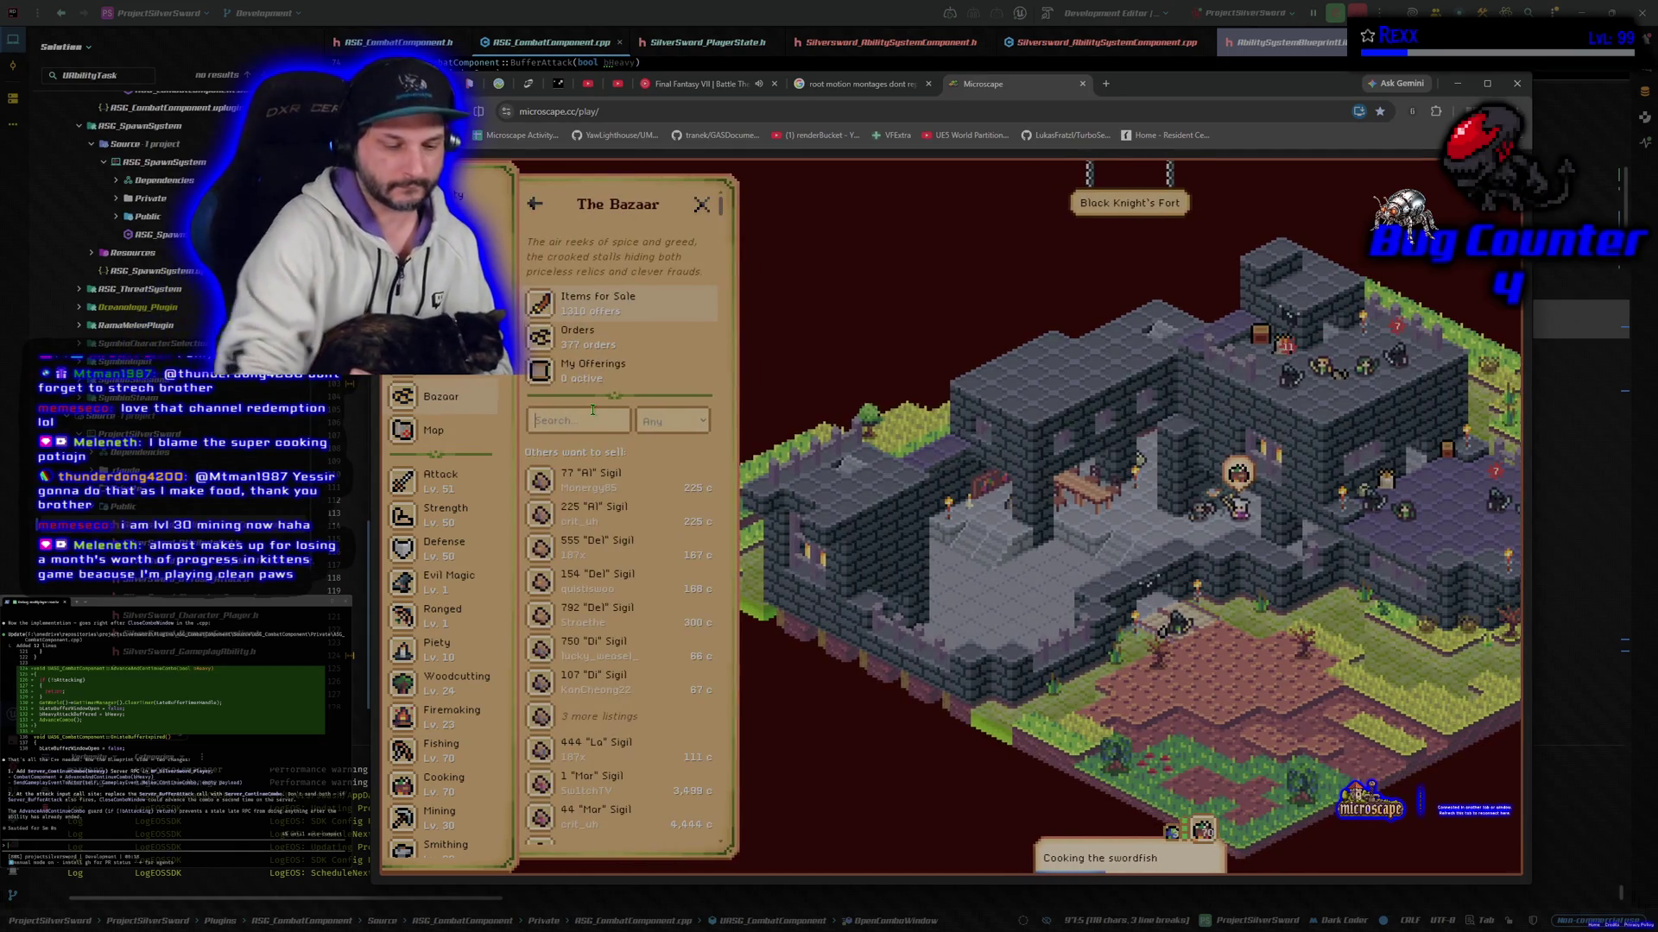
{"action": "type", "text": "cook"}
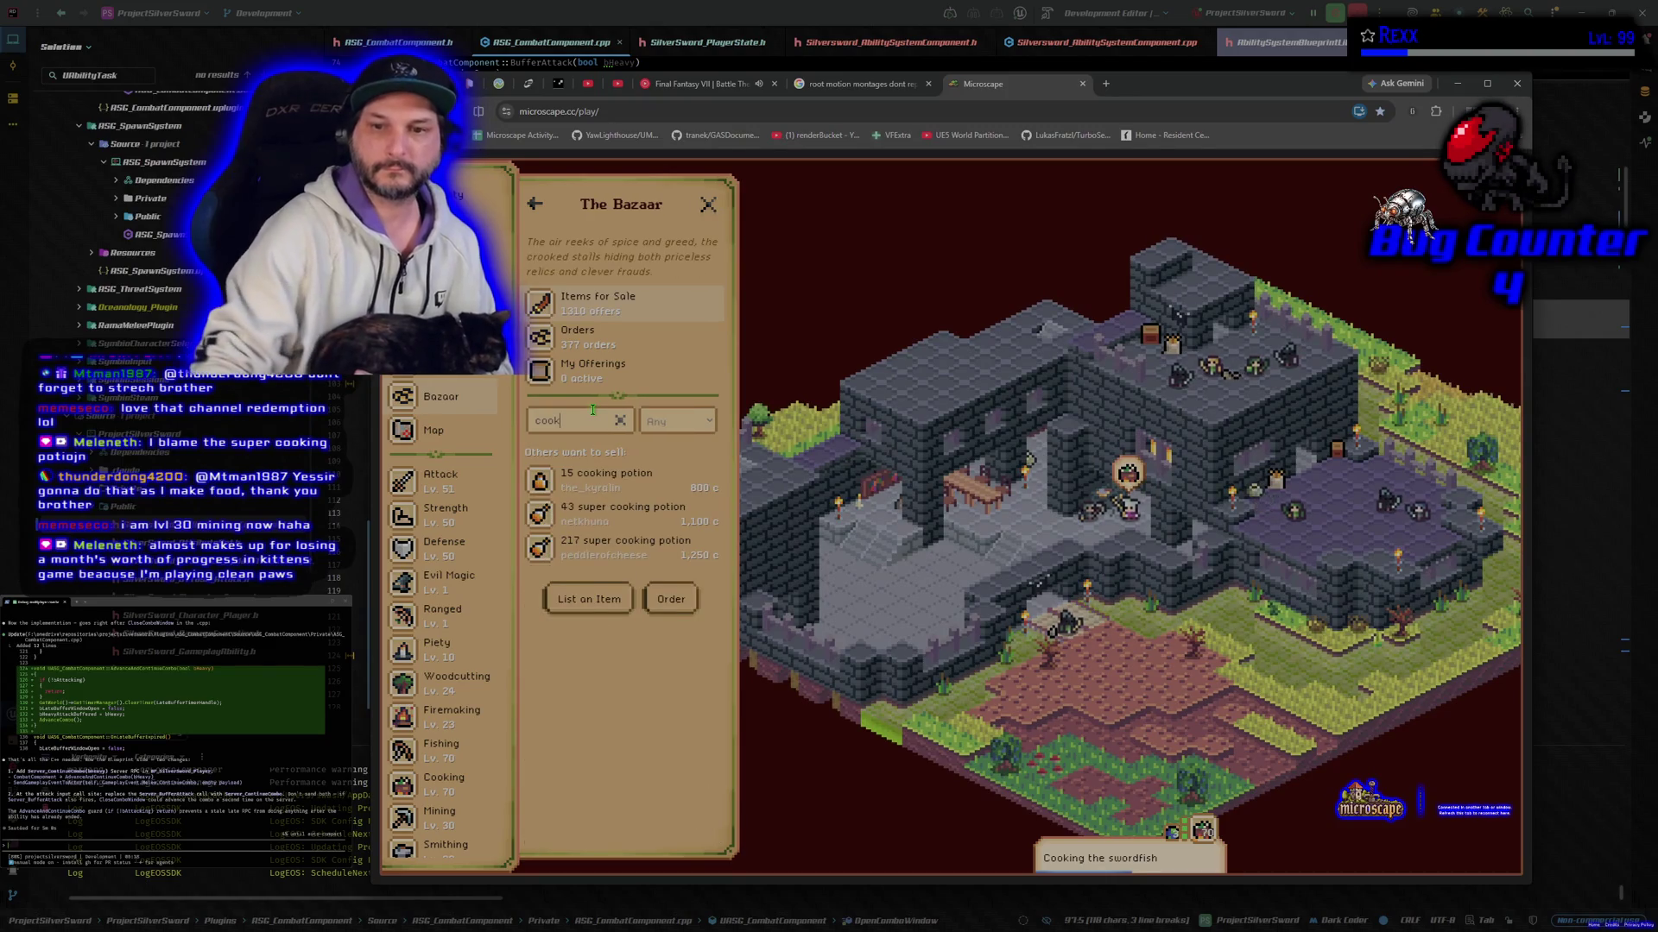
{"action": "left_click", "coordinate": [632, 551]}
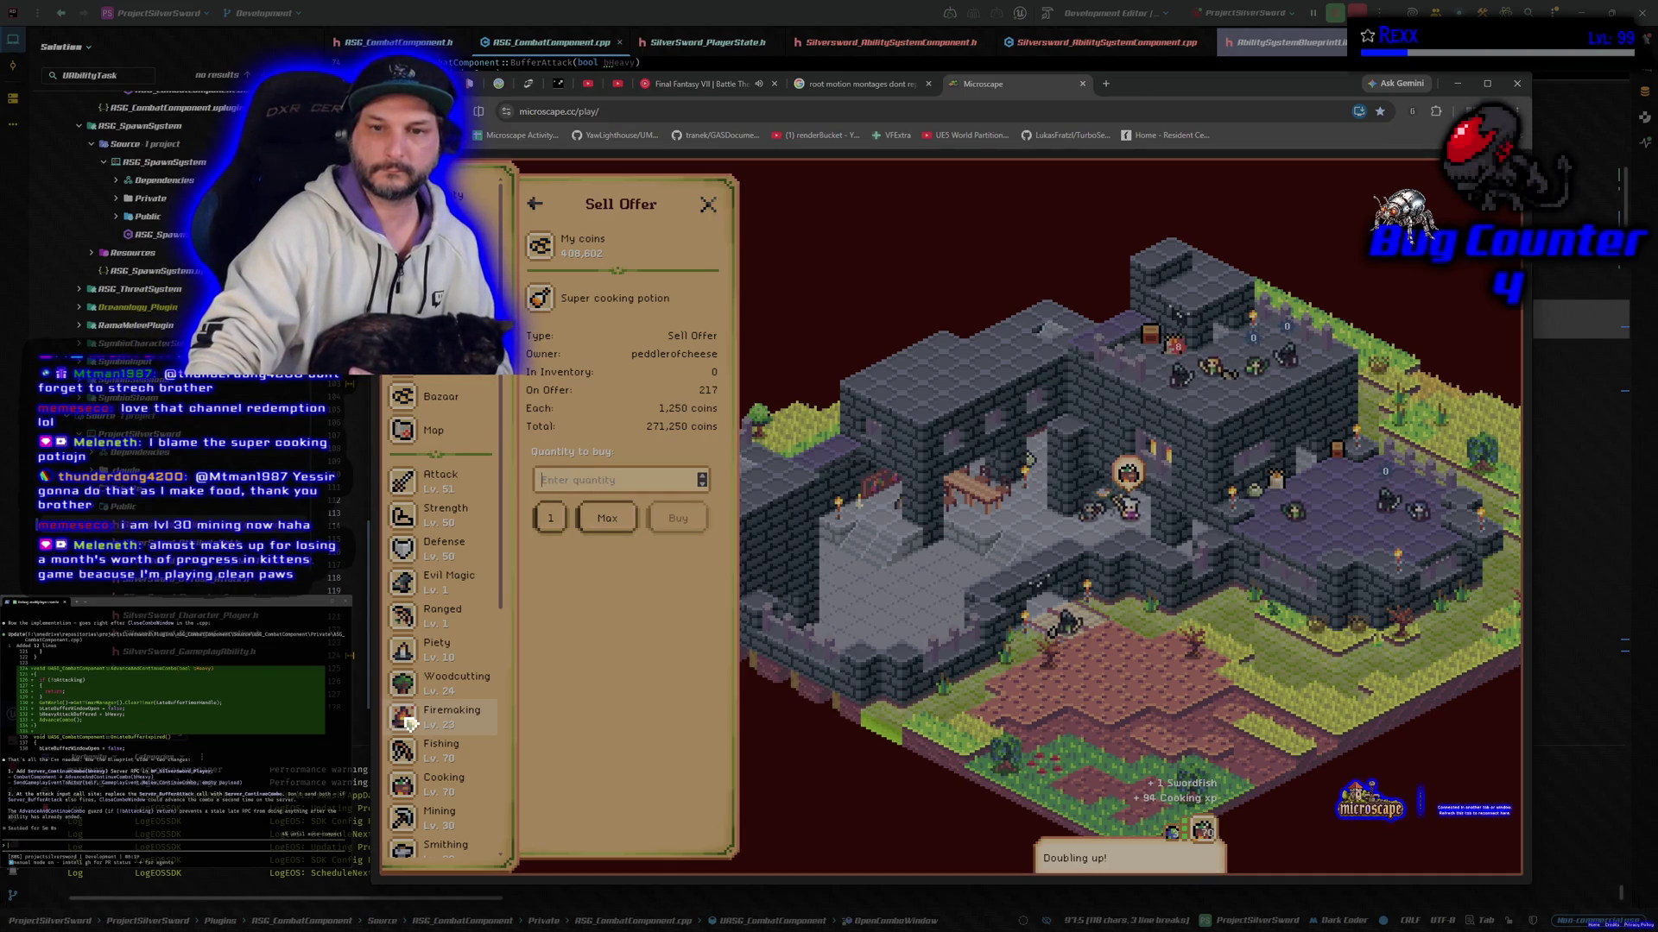
{"action": "type", "text": "100"}
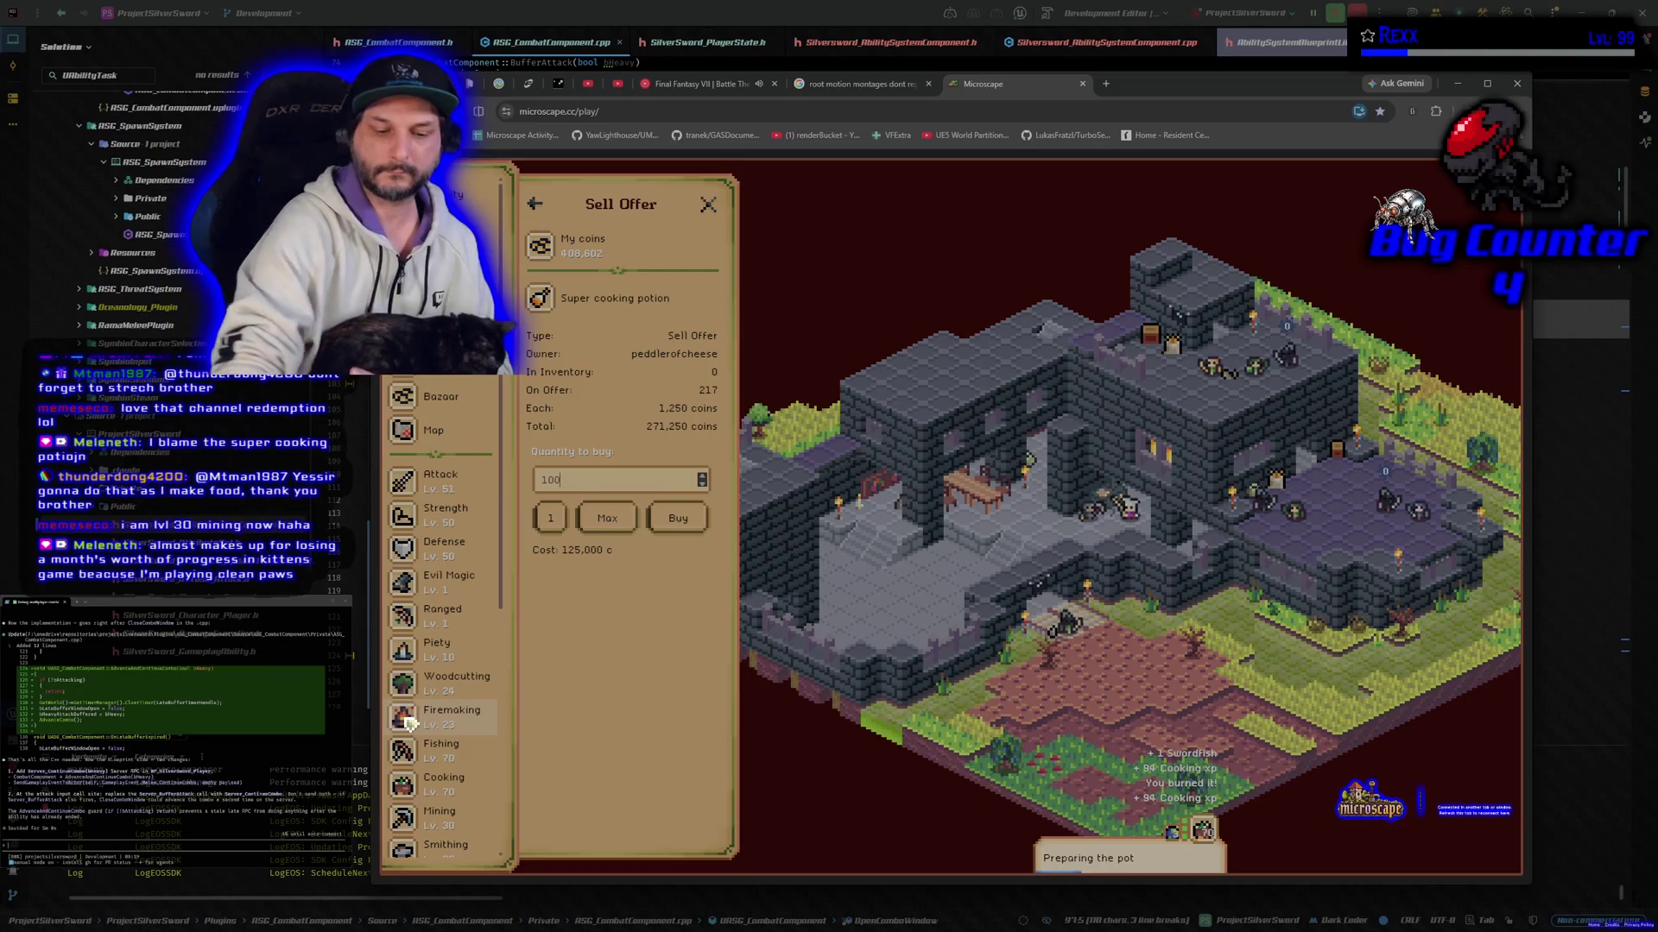
{"action": "key", "text": "BackSpace"}
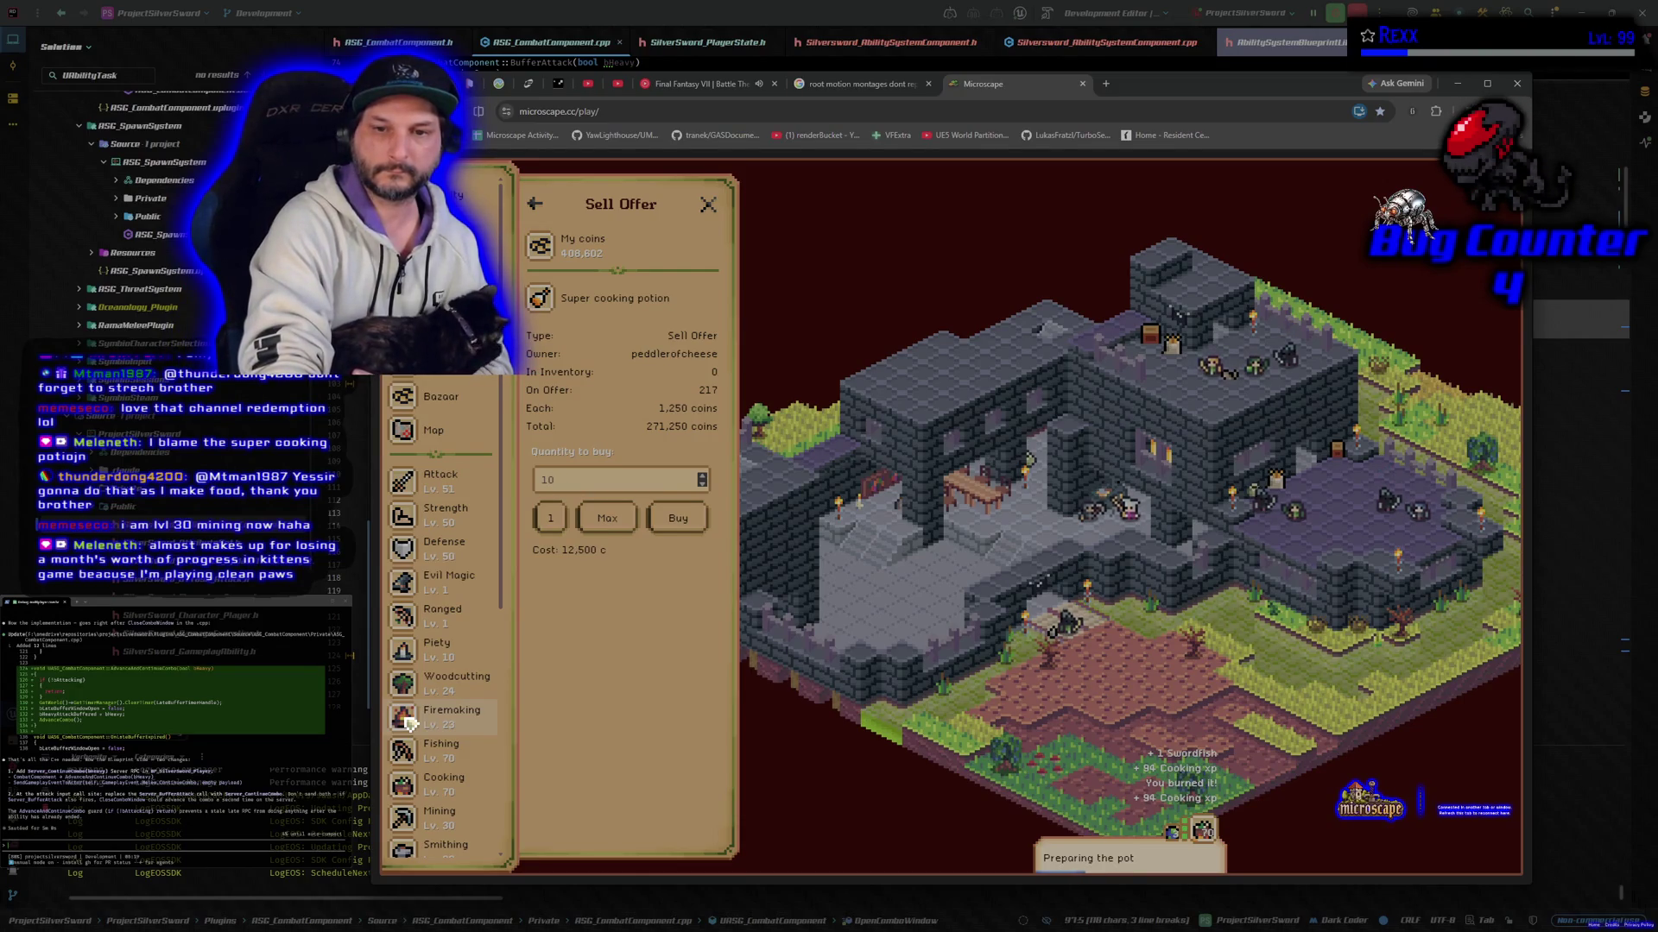
{"action": "key", "text": "BackSpace"}
{"action": "key", "text": "BackSpace"}
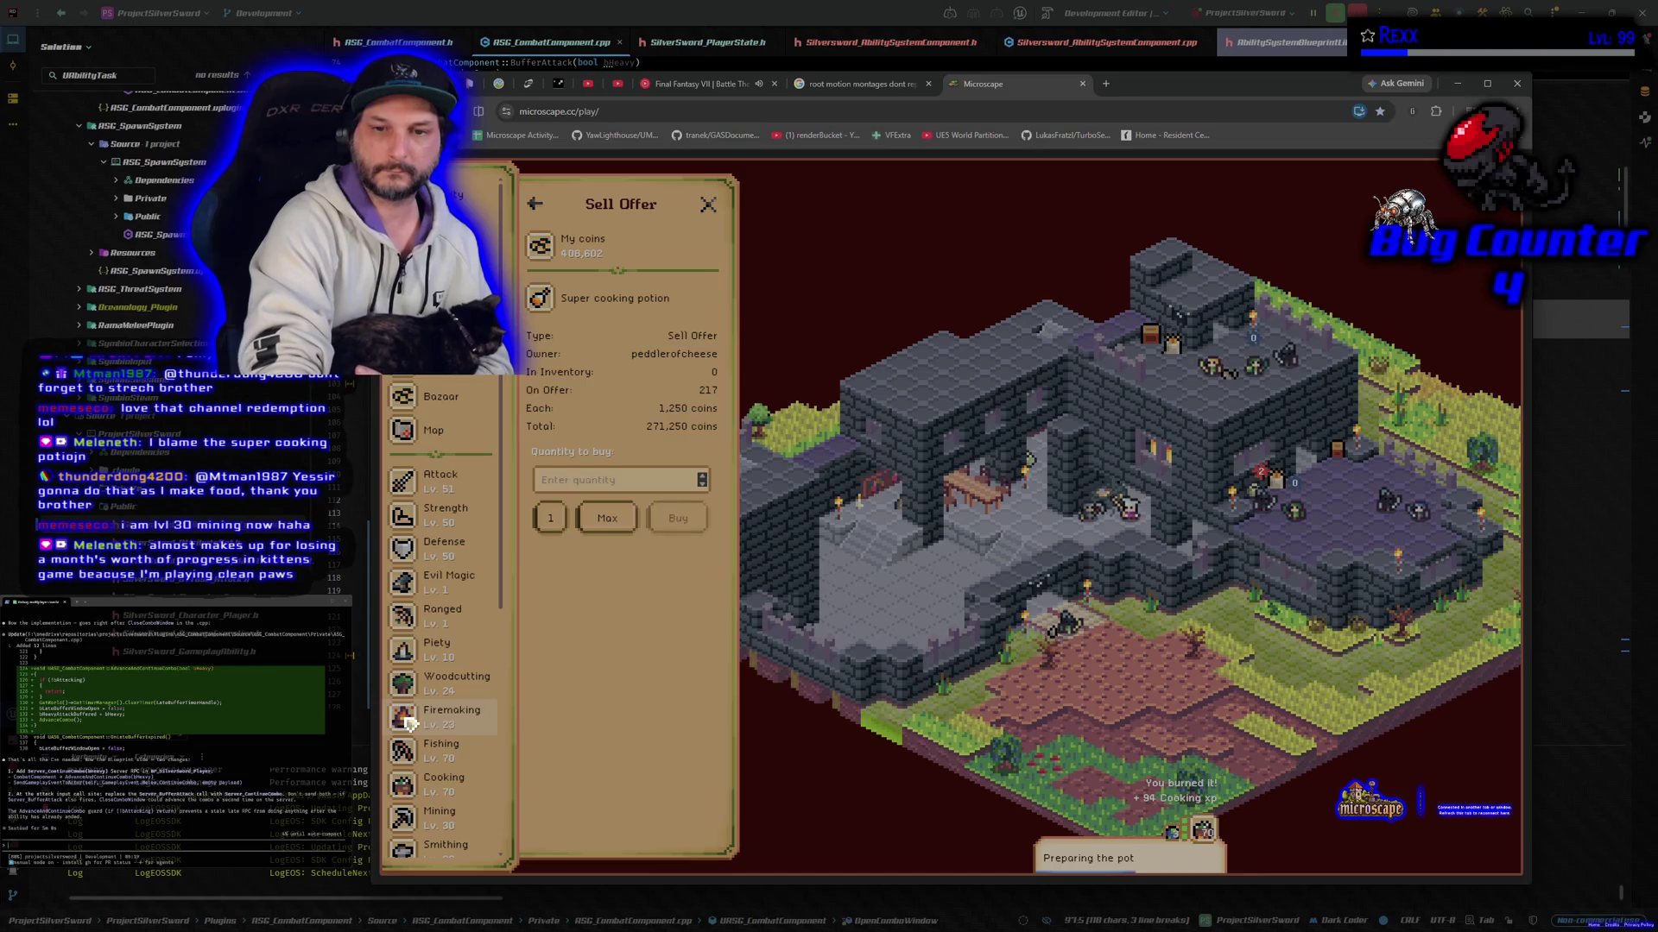
{"action": "type", "text": "50"}
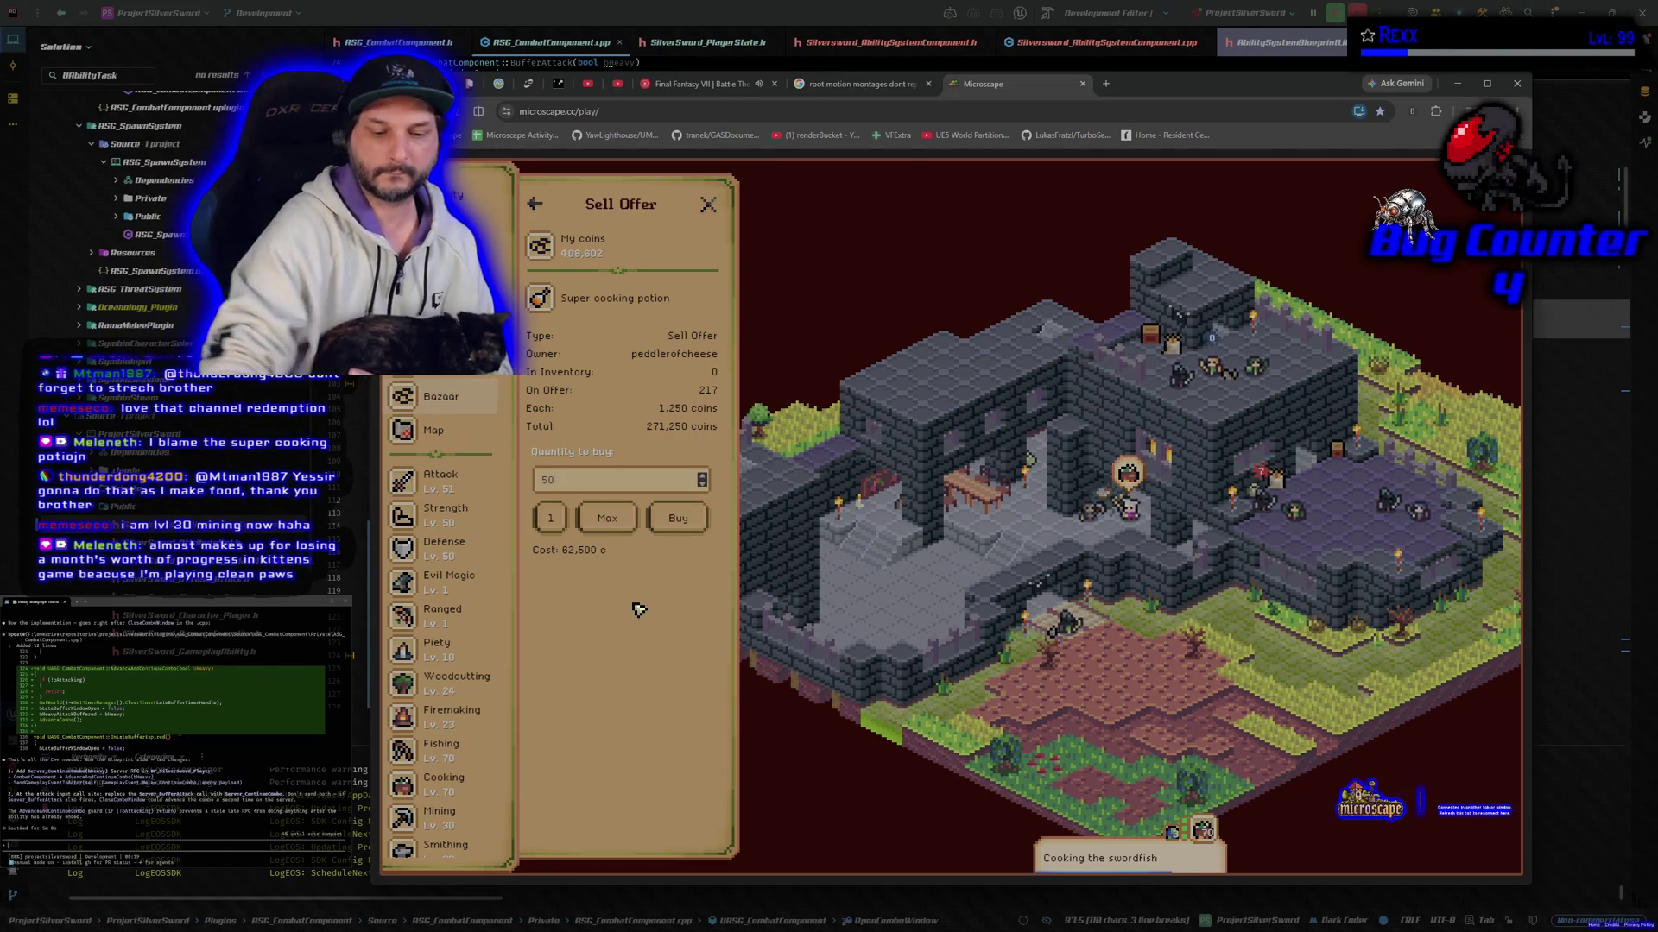
{"action": "key", "text": "BackSpace"}
{"action": "key", "text": "BackSpace"}
{"action": "type", "text": "217"}
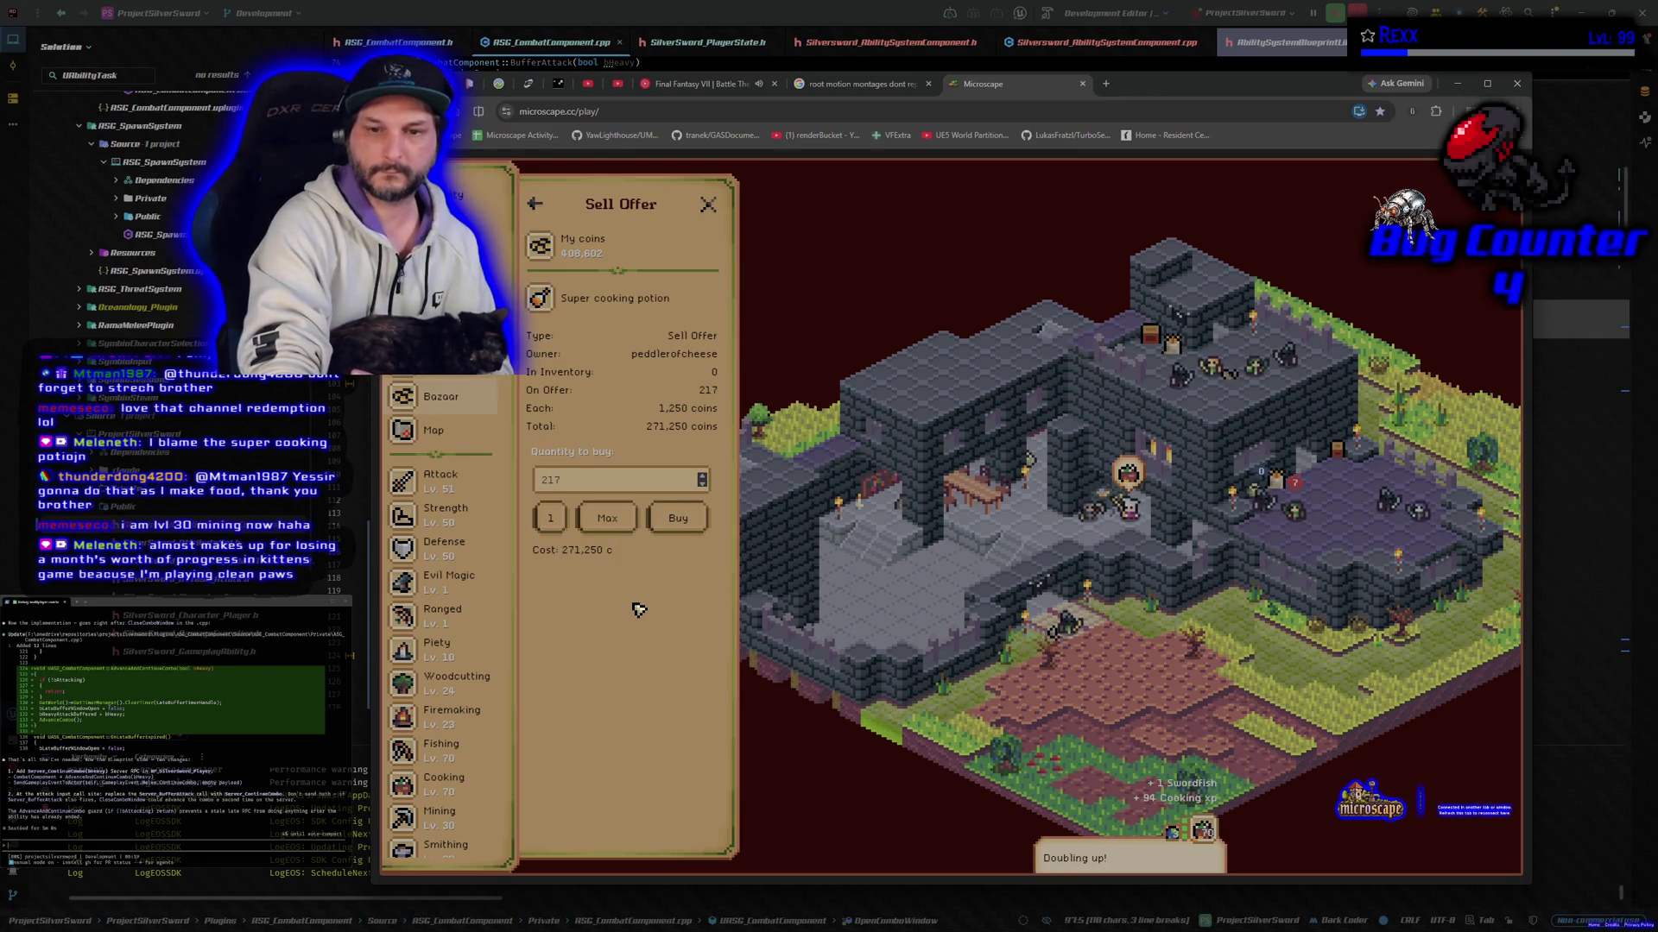
{"action": "key", "text": "Return"}
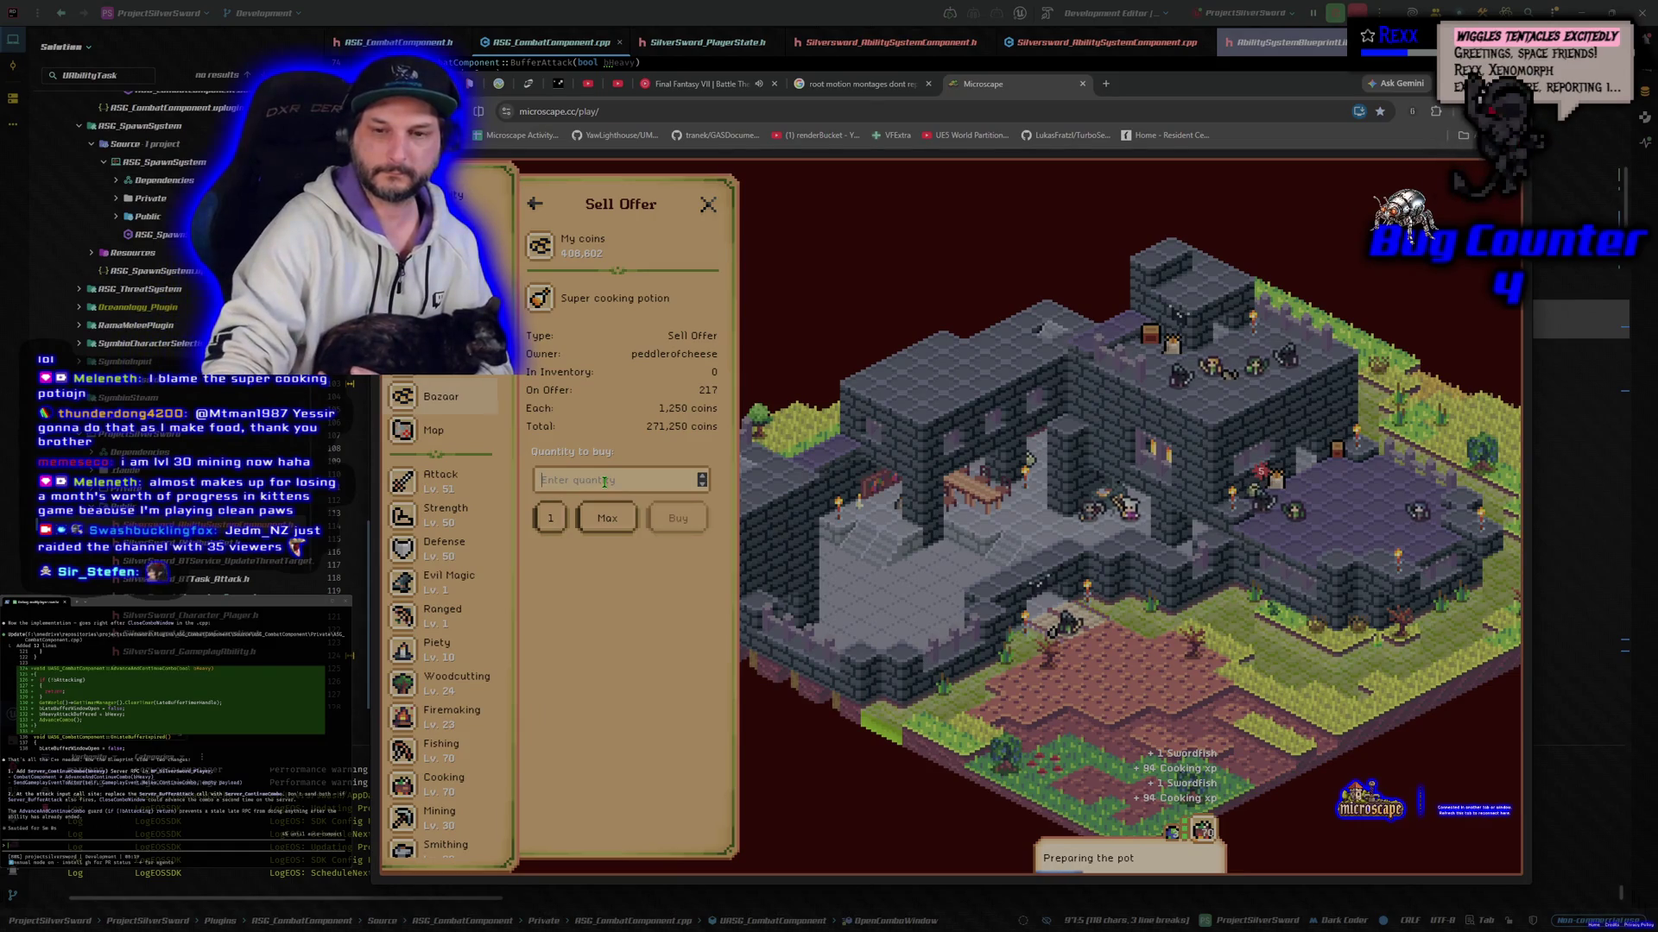
{"action": "type", "text": "50"}
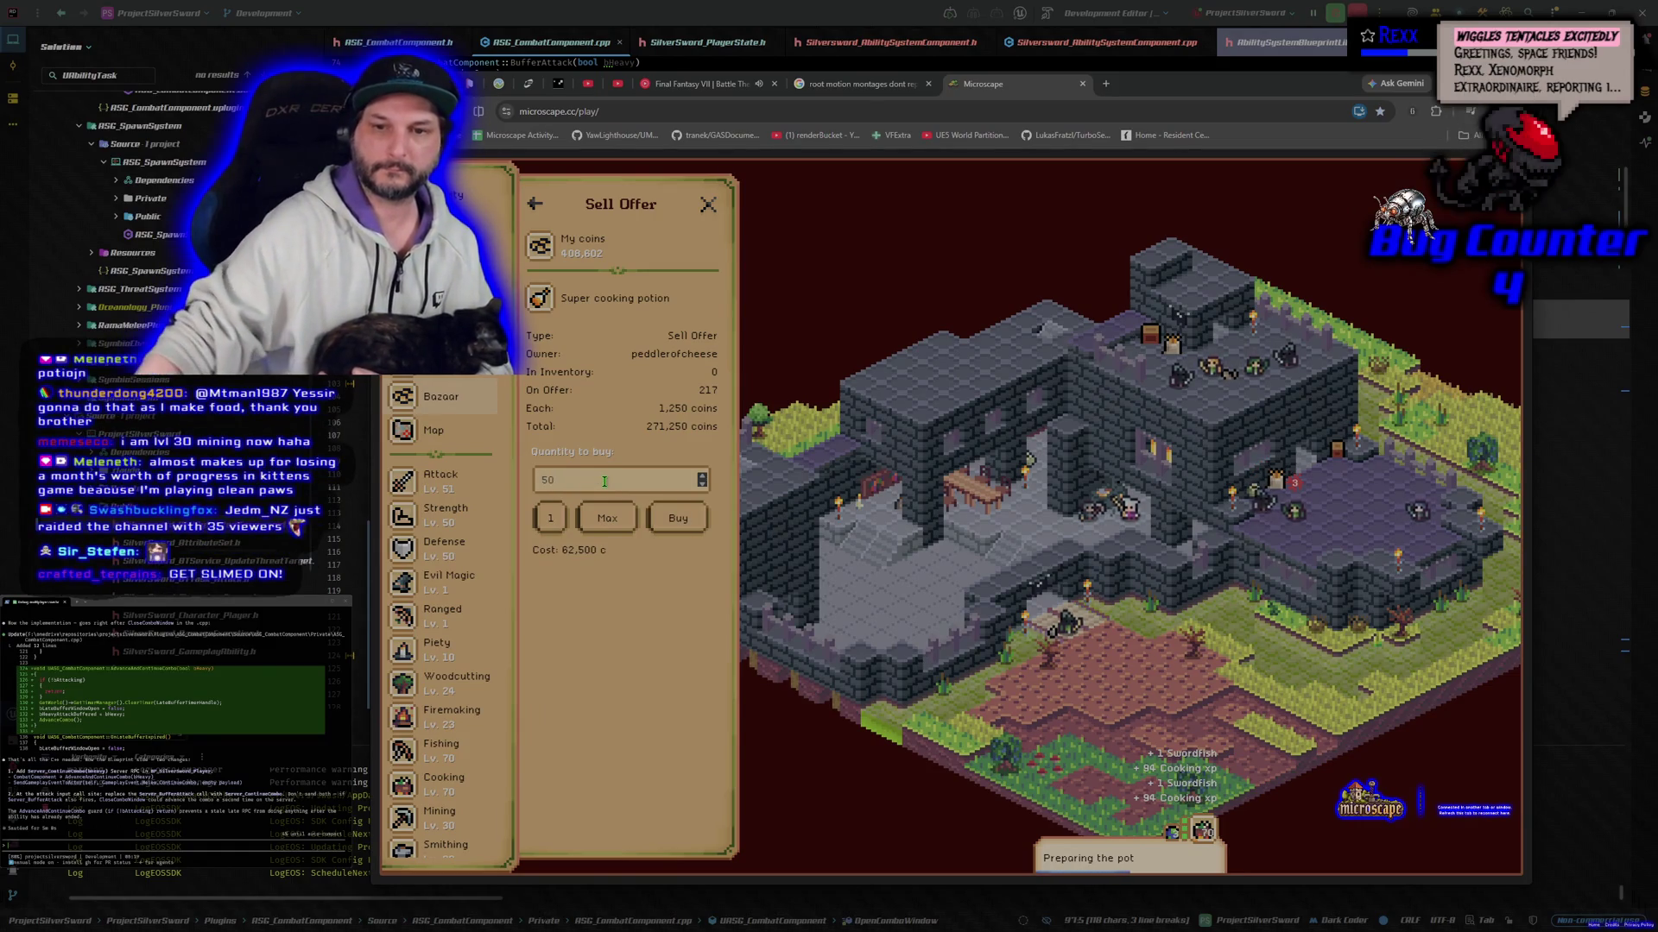
{"action": "left_click", "coordinate": [679, 522]}
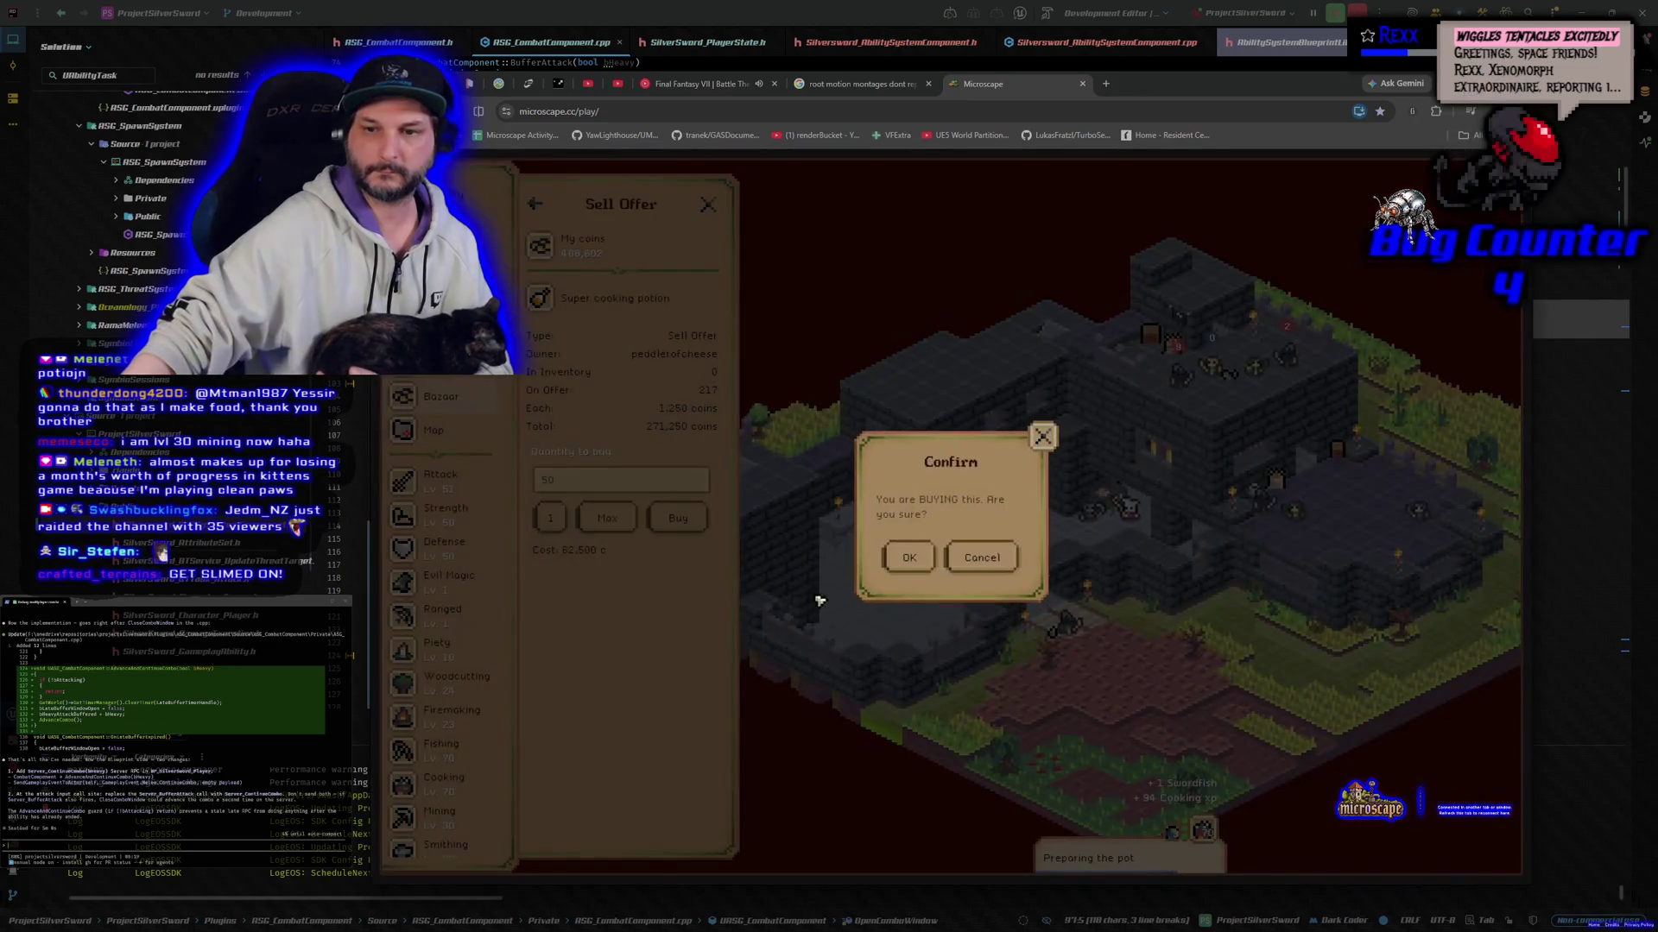
{"action": "left_click", "coordinate": [908, 565]}
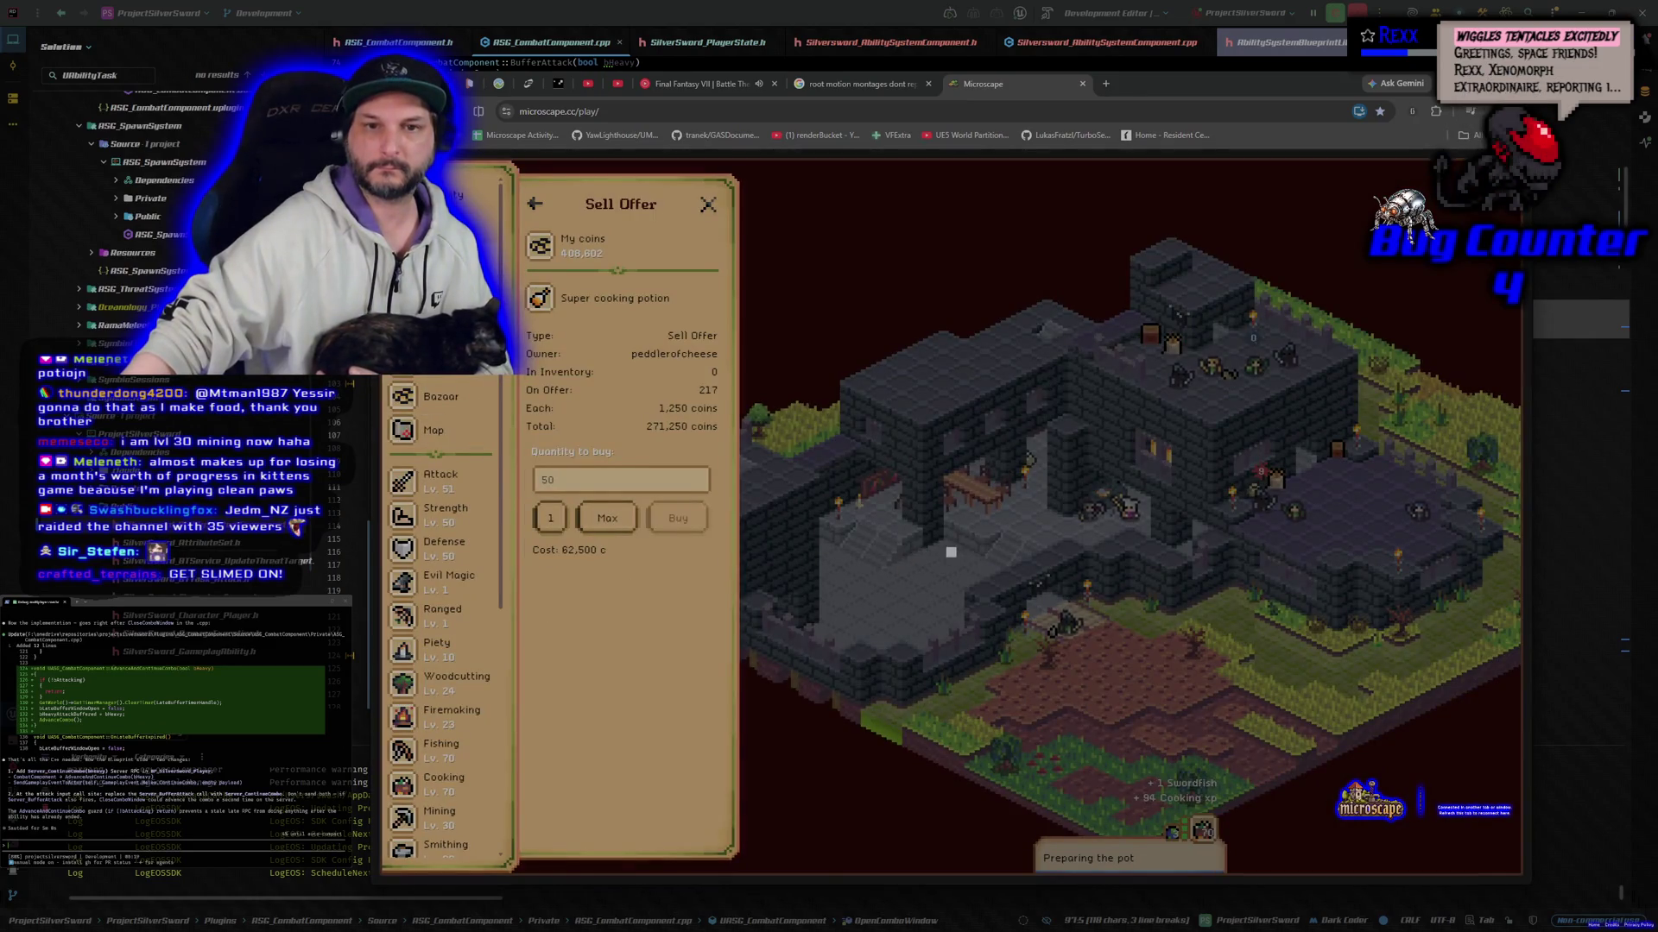
Step: Equip the Super cooking potion in the character's Equipment panel, then close it
{"action": "left_click", "coordinate": [1124, 505]}
{"action": "left_click", "coordinate": [584, 481]}
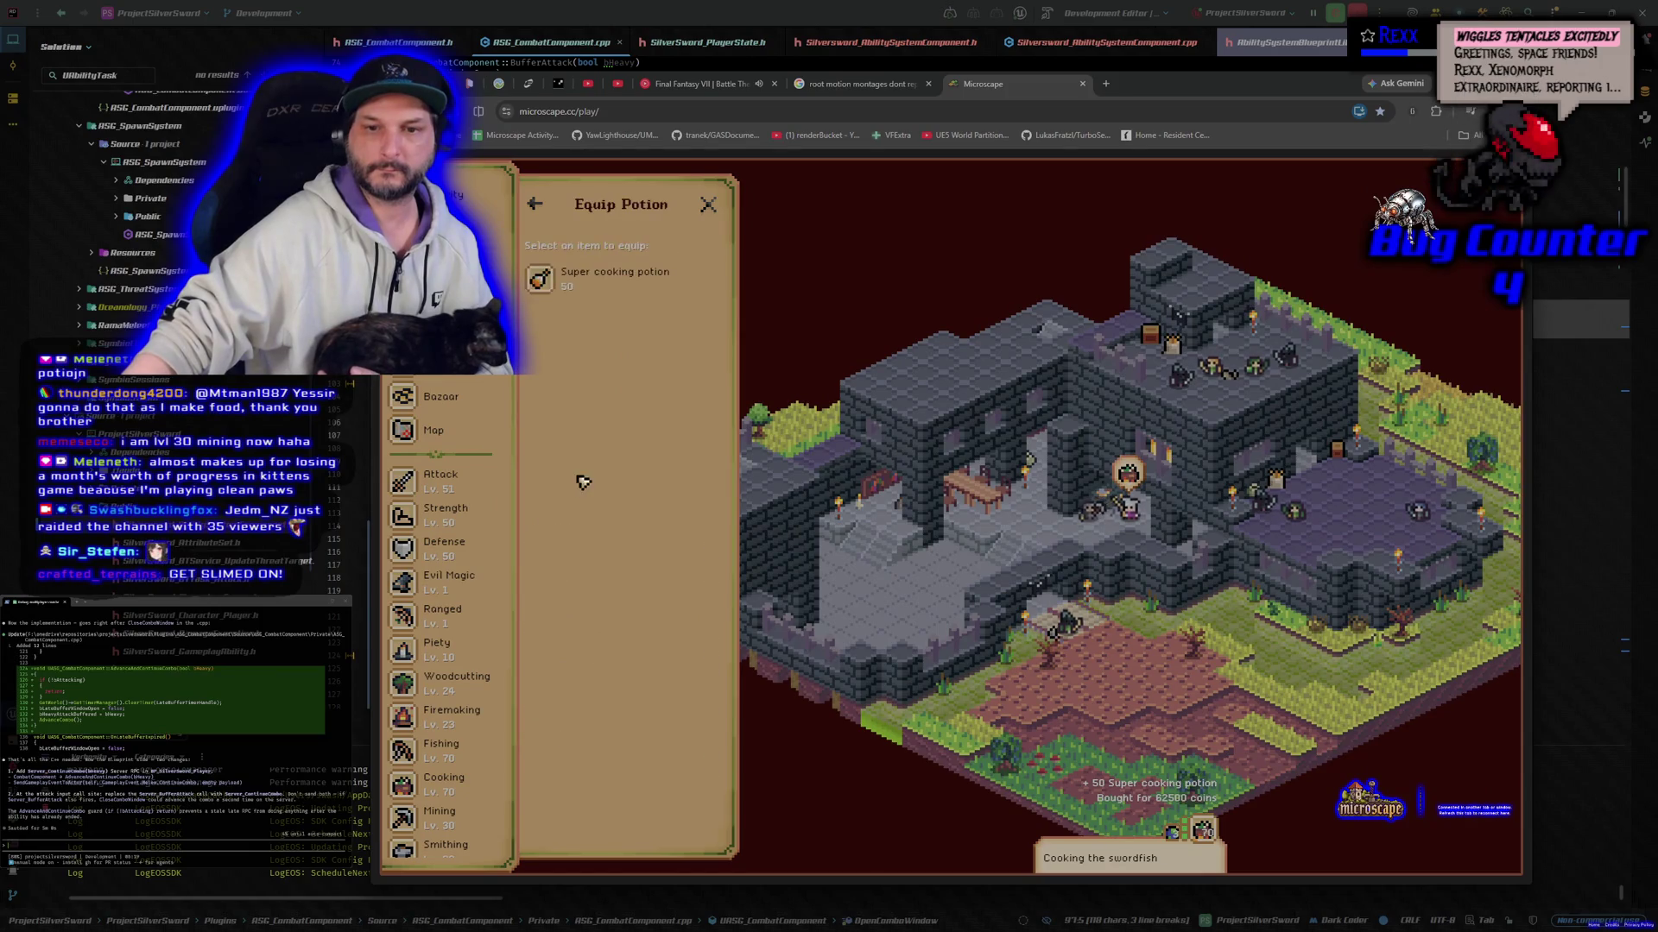
{"action": "left_click", "coordinate": [621, 285]}
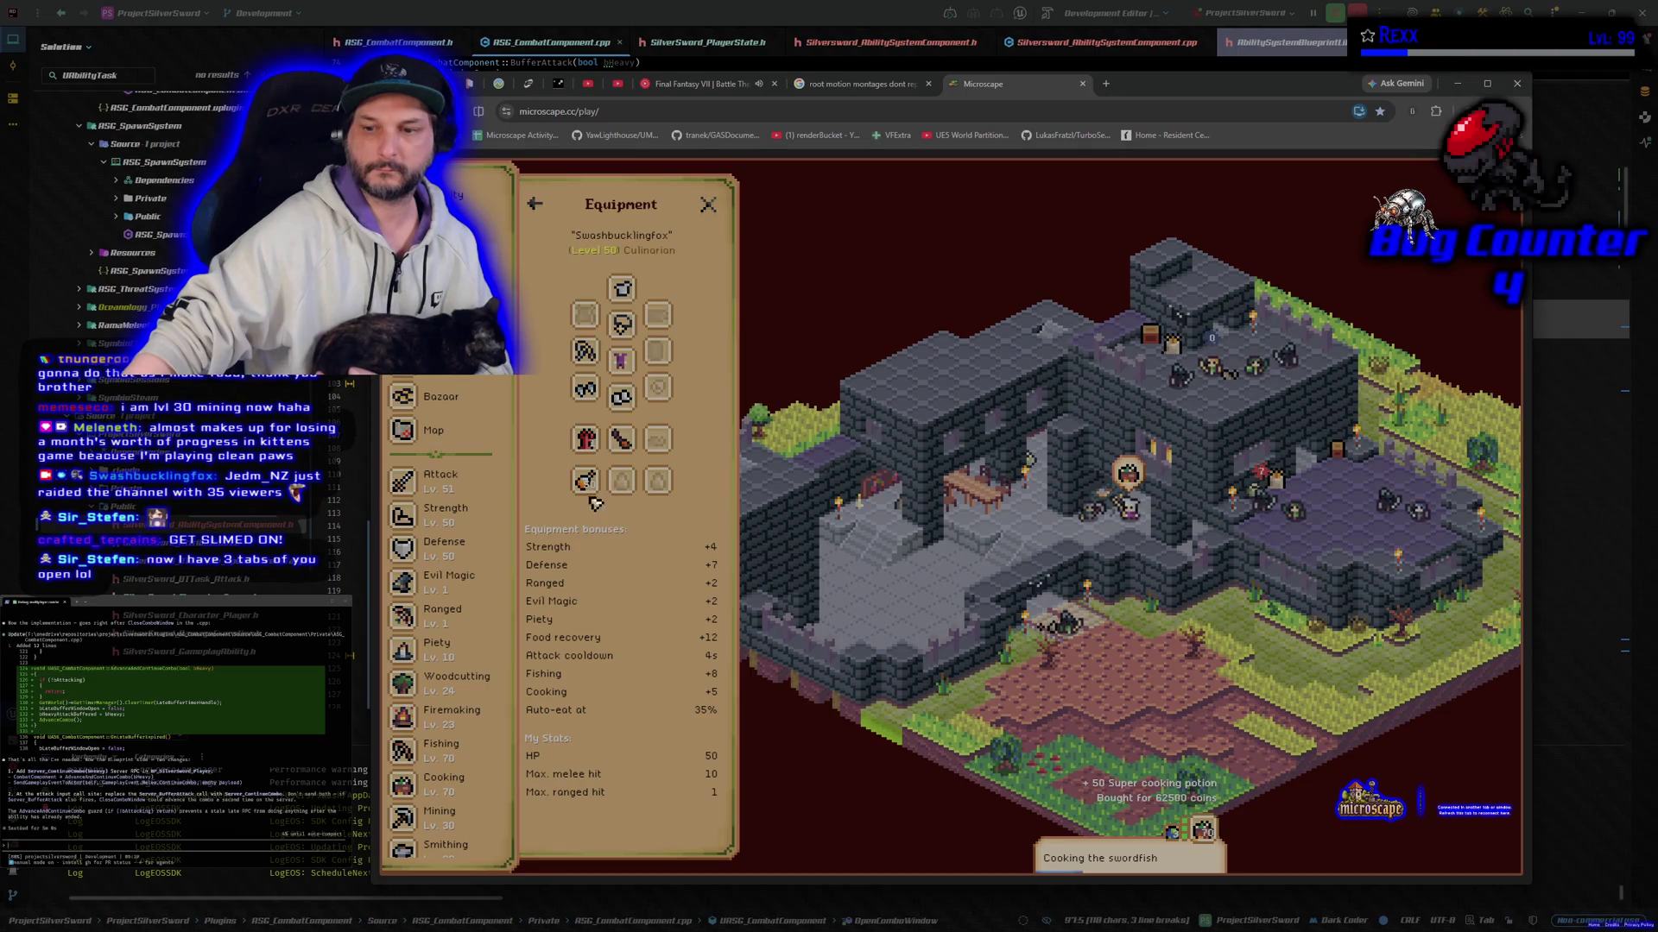
{"action": "left_click", "coordinate": [708, 206]}
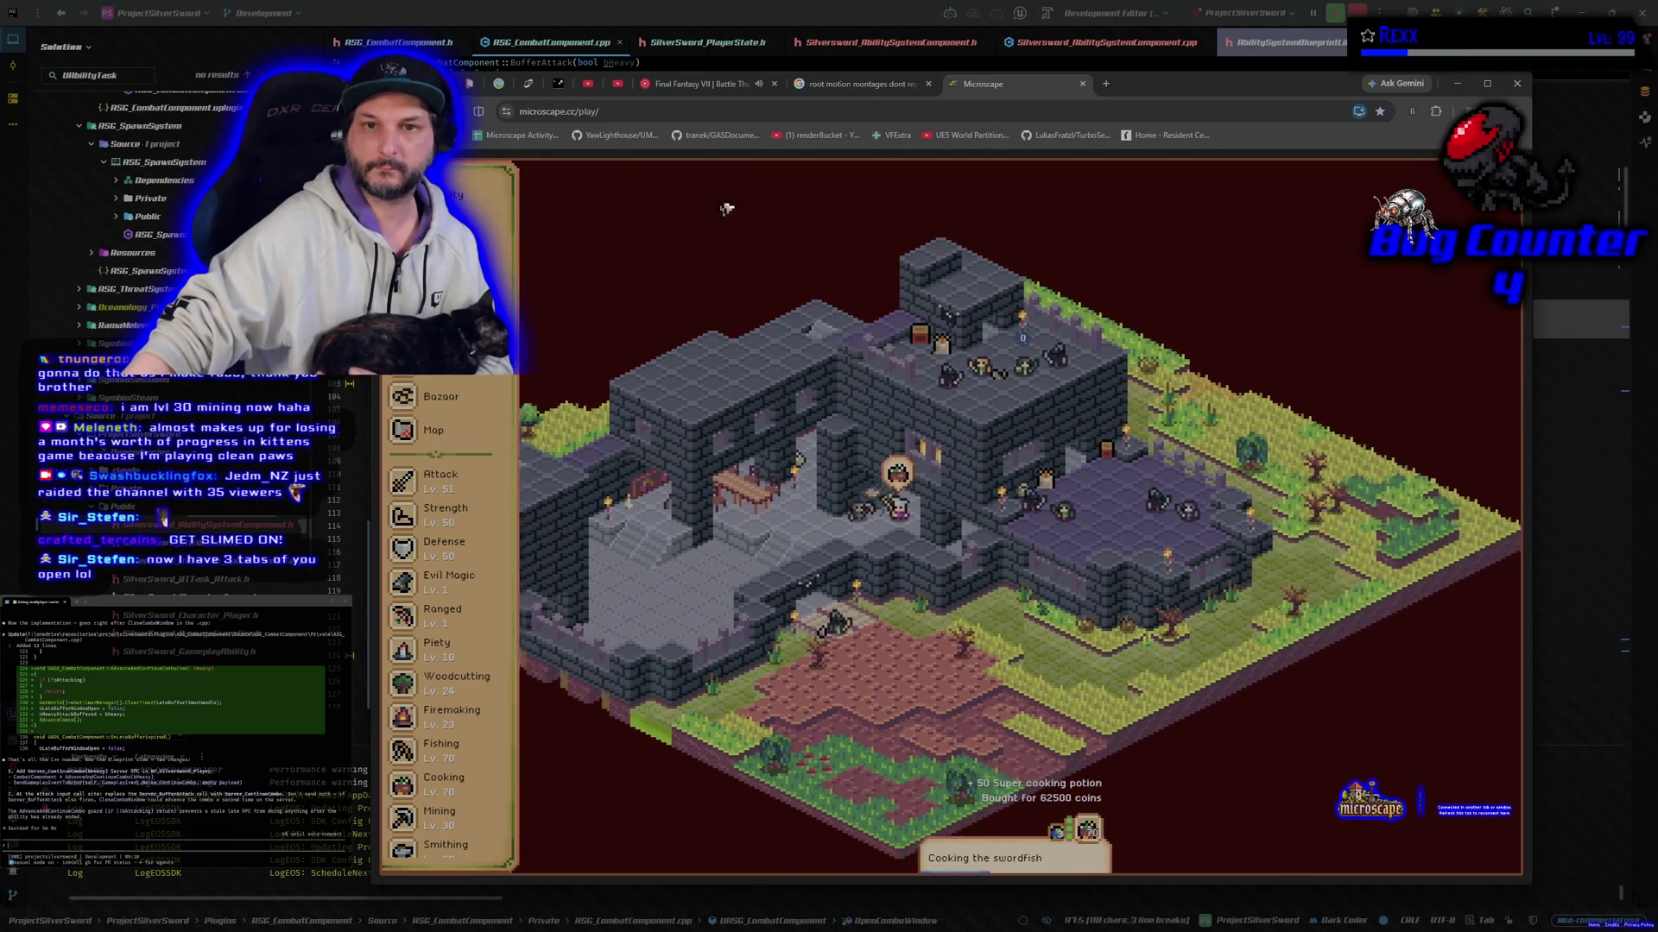
Step: Close the Microscape tab to return to YouTube Music
{"action": "left_click", "coordinate": [1082, 84]}
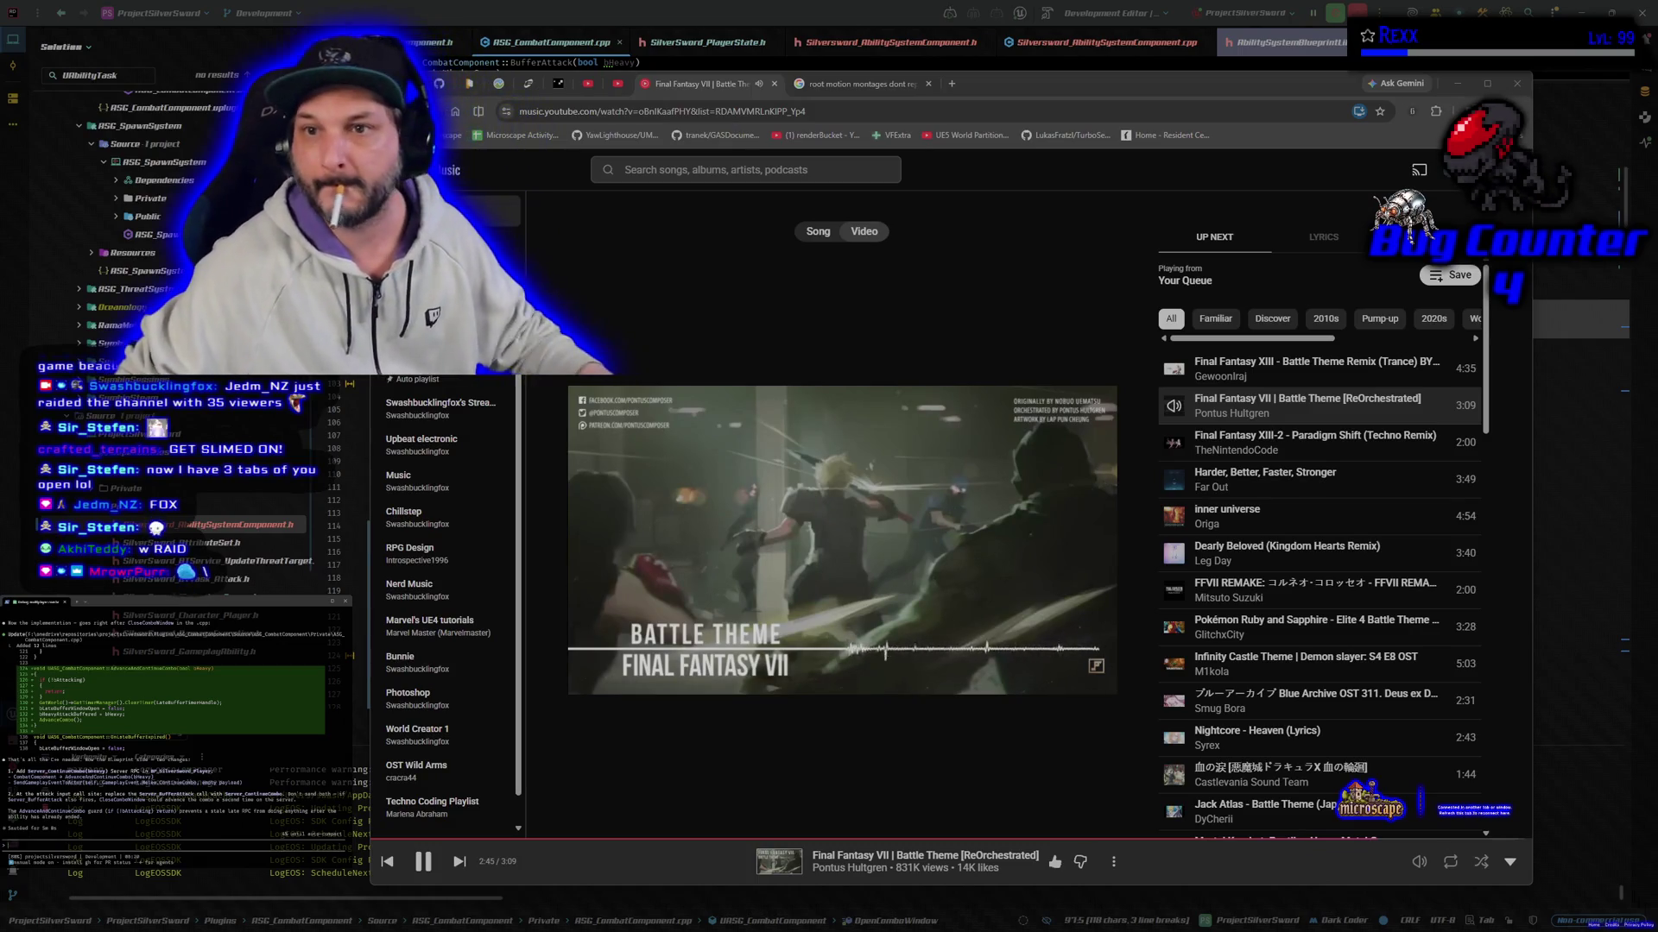
Step: Return to Rider and build the ProjectSilverSword project
{"action": "key", "text": "alt+Tab"}
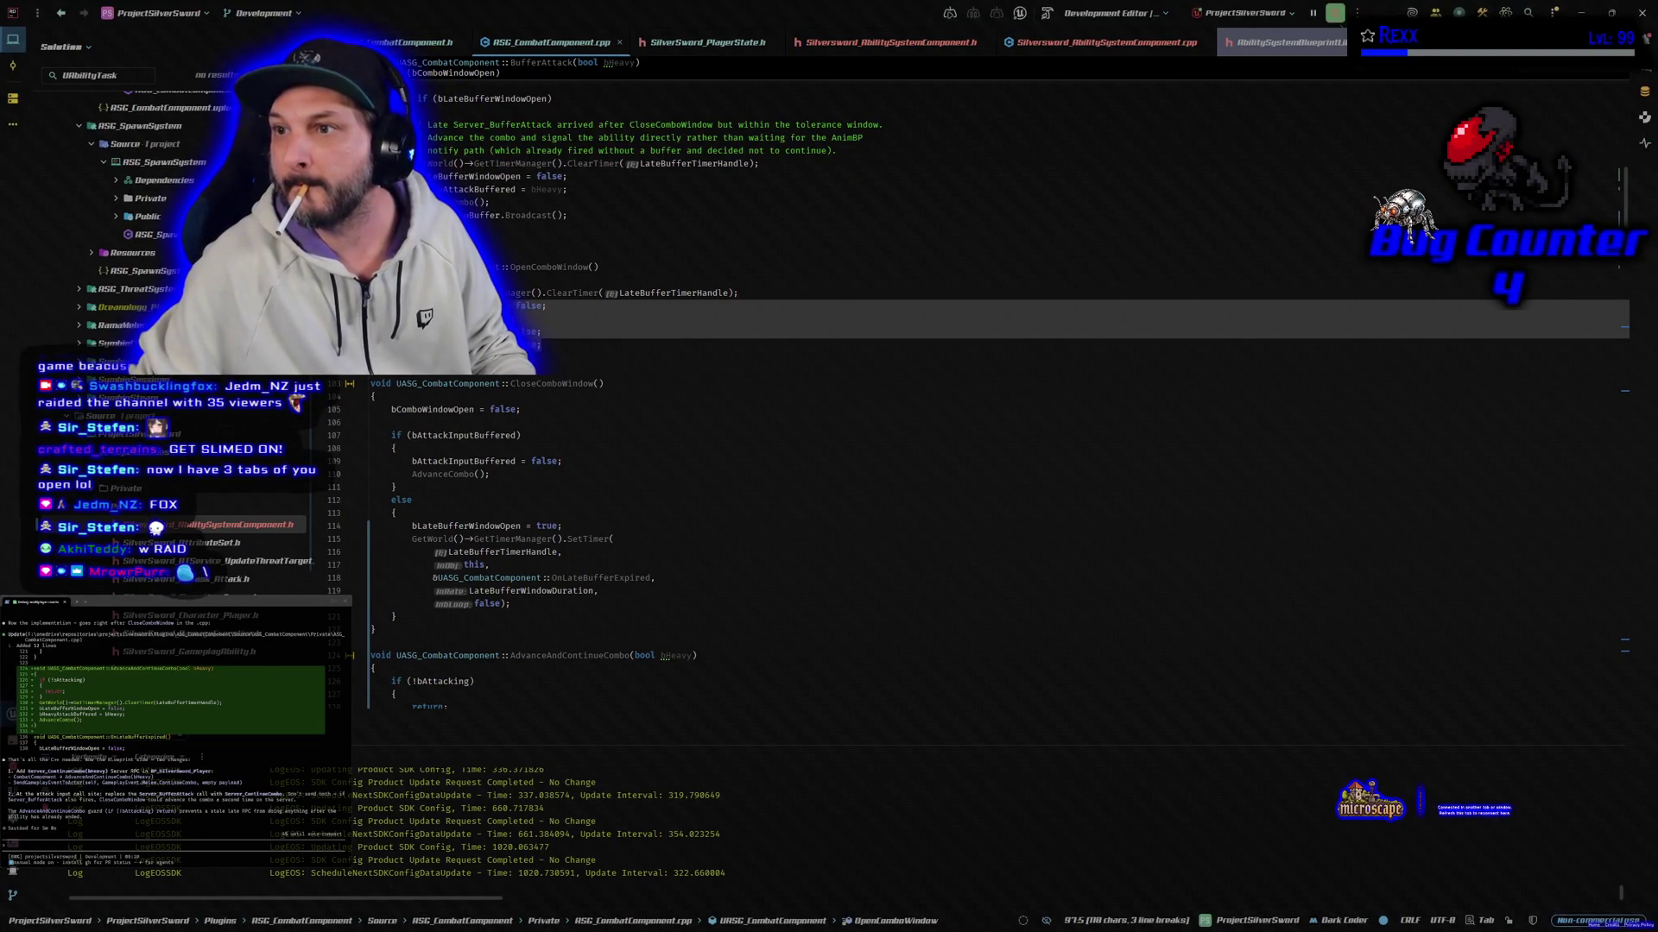
{"action": "left_click", "coordinate": [1048, 21]}
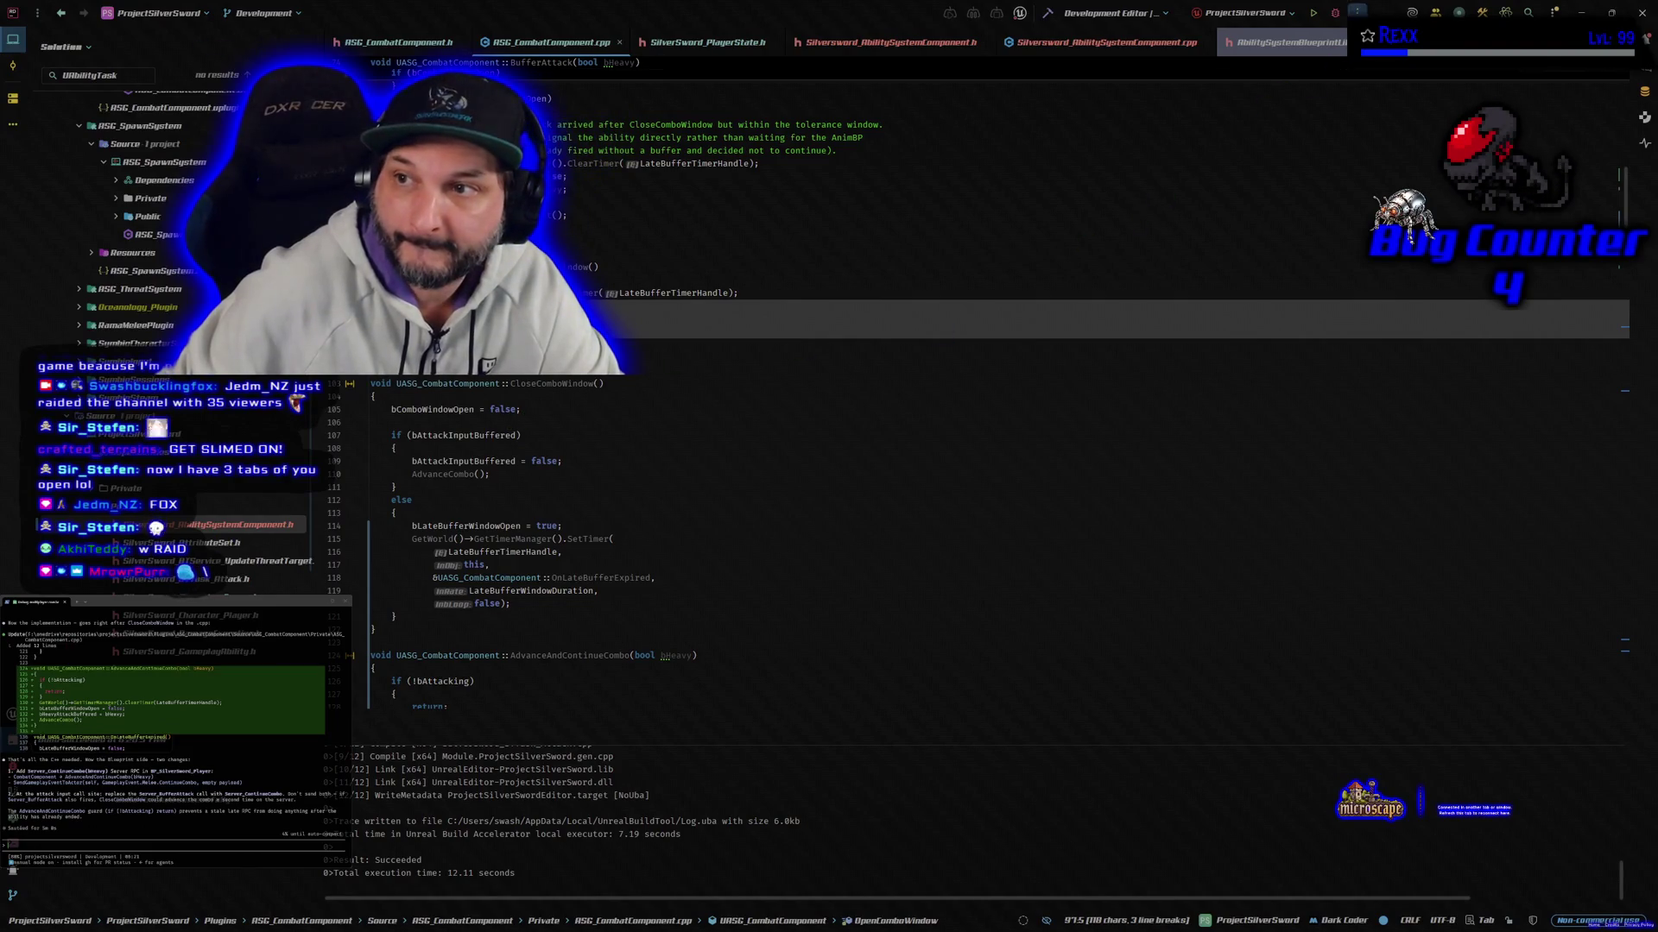
Step: Launch the Unreal Editor for ProjectSilverSword under the Rider debugger
{"action": "left_click", "coordinate": [1334, 13]}
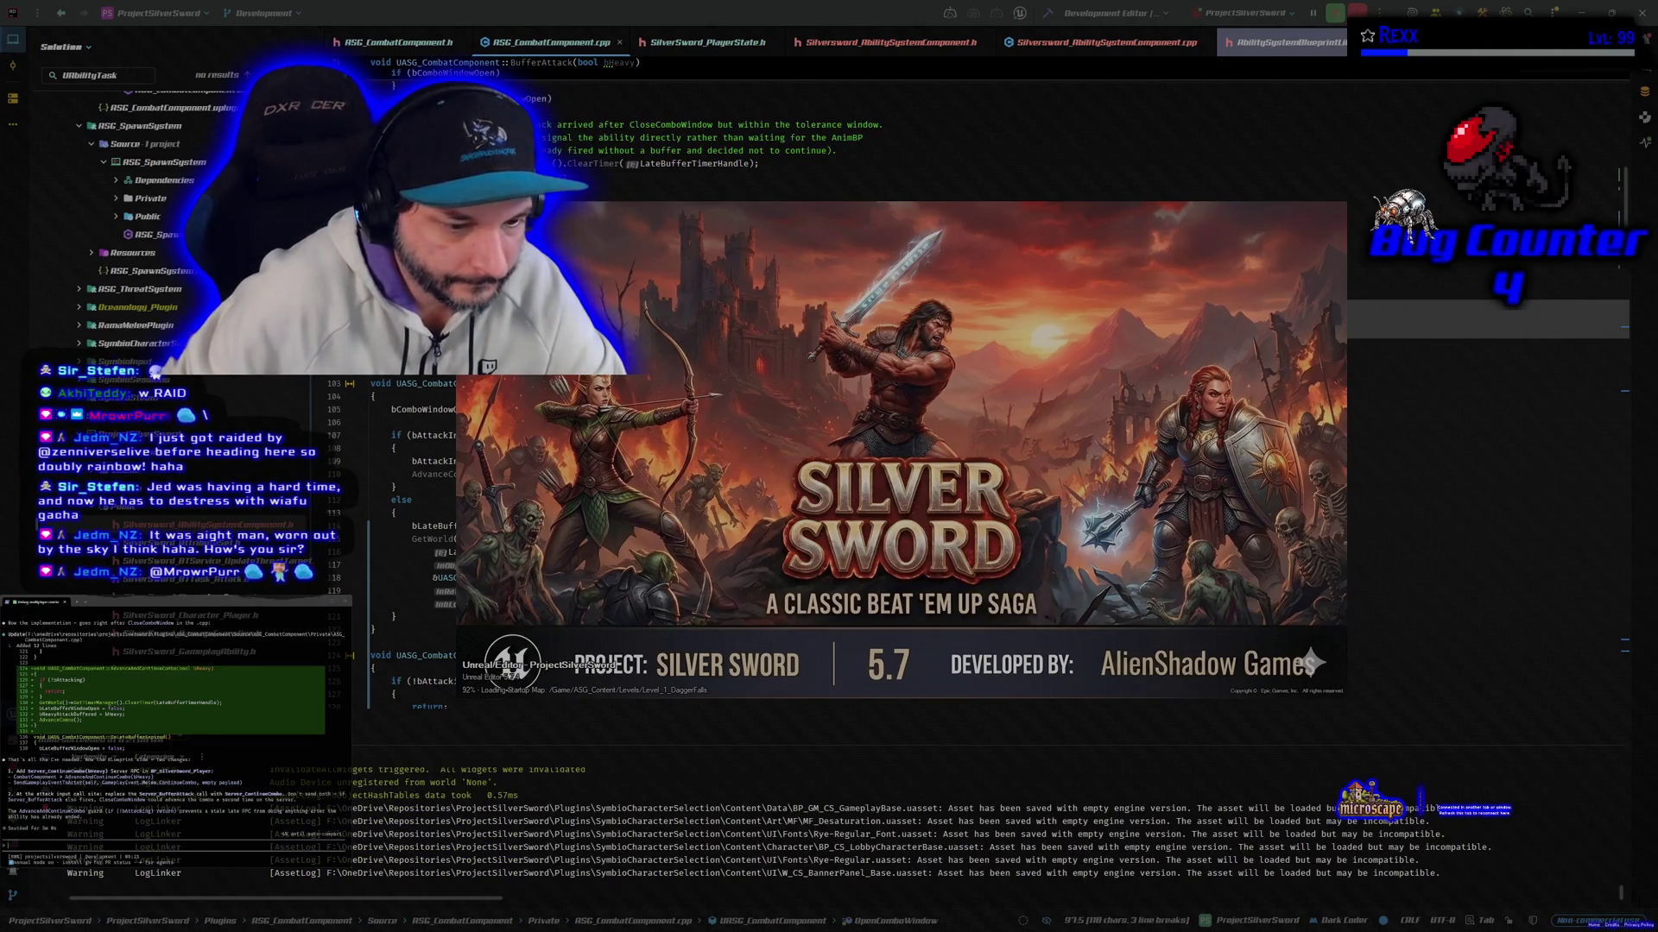
Step: Move the Unreal loading splash aside while Level_1_DaggerFalls finishes loading
{"action": "left_click_drag", "start_coordinate": [827, 276], "coordinate": [866, 263]}
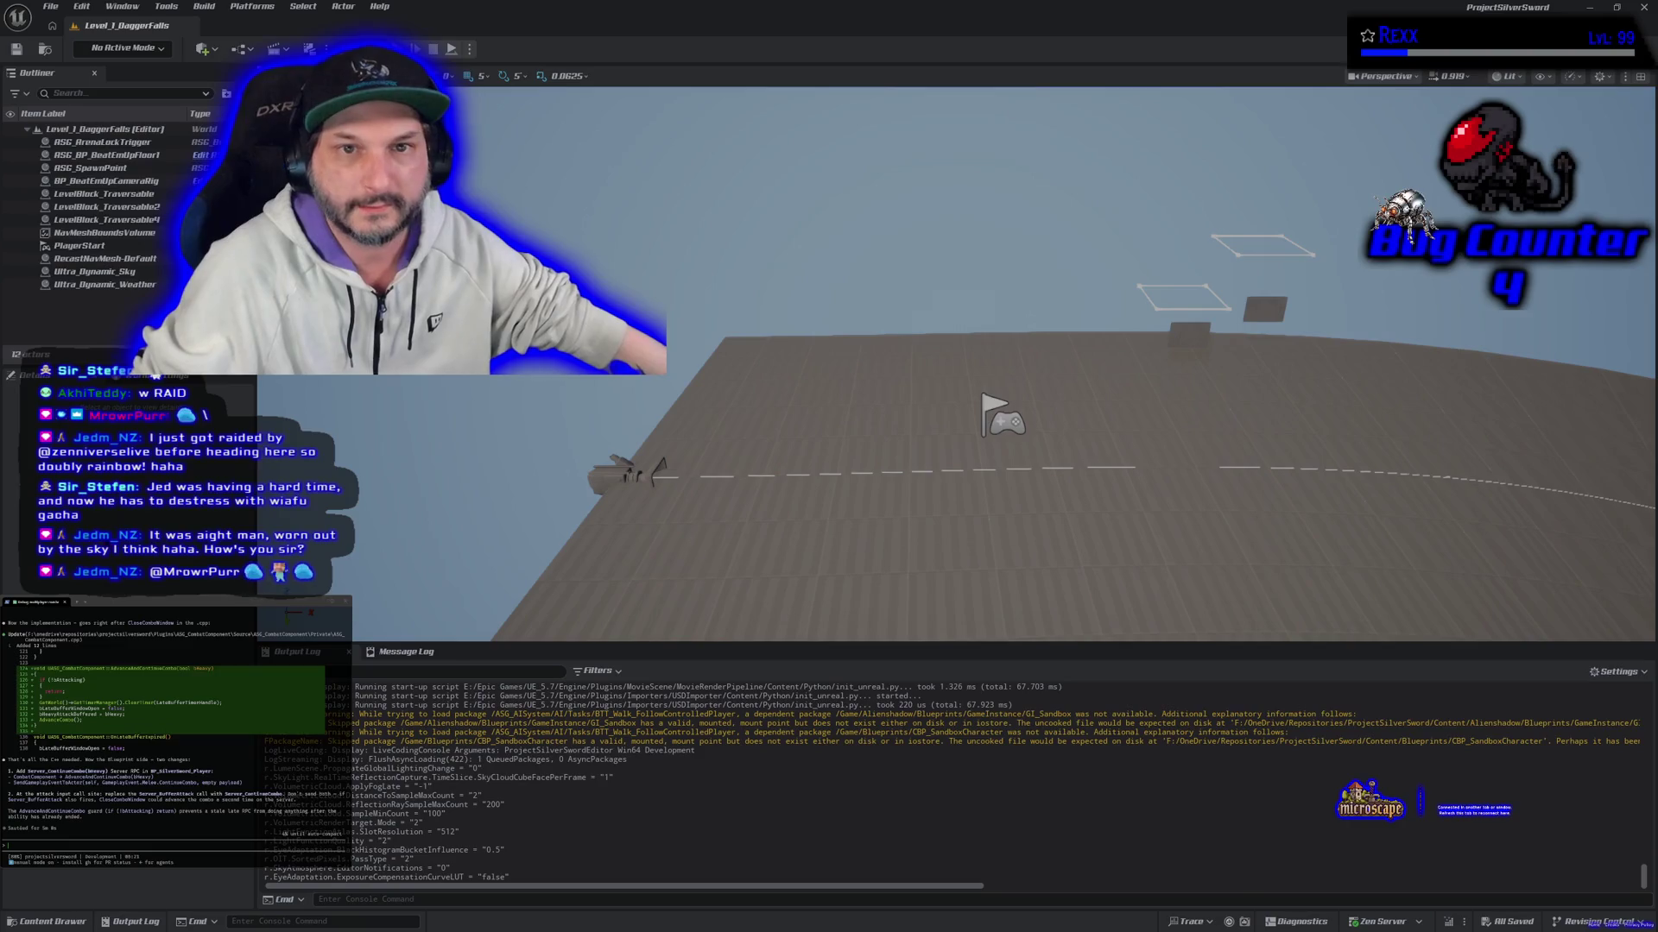
Step: Glance at the Level_1_DaggerFalls viewport, then switch to the BP_SilverSword_Player EventGraph tab
{"action": "key", "text": "alt+Tab"}
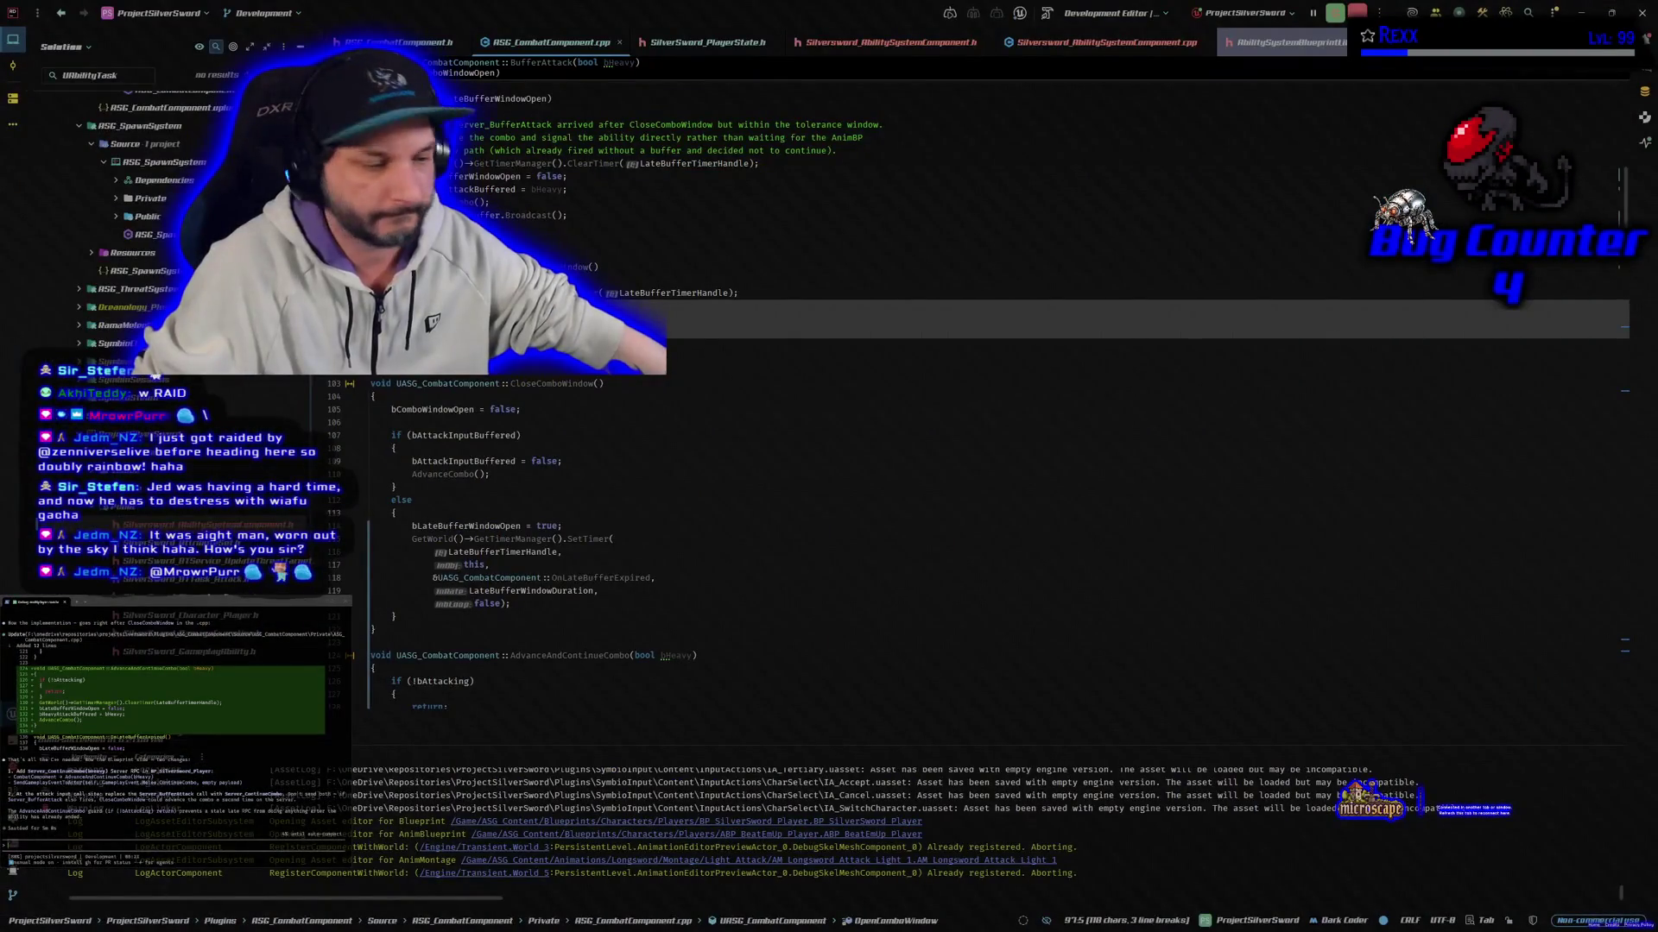
{"action": "key", "text": "alt+Tab"}
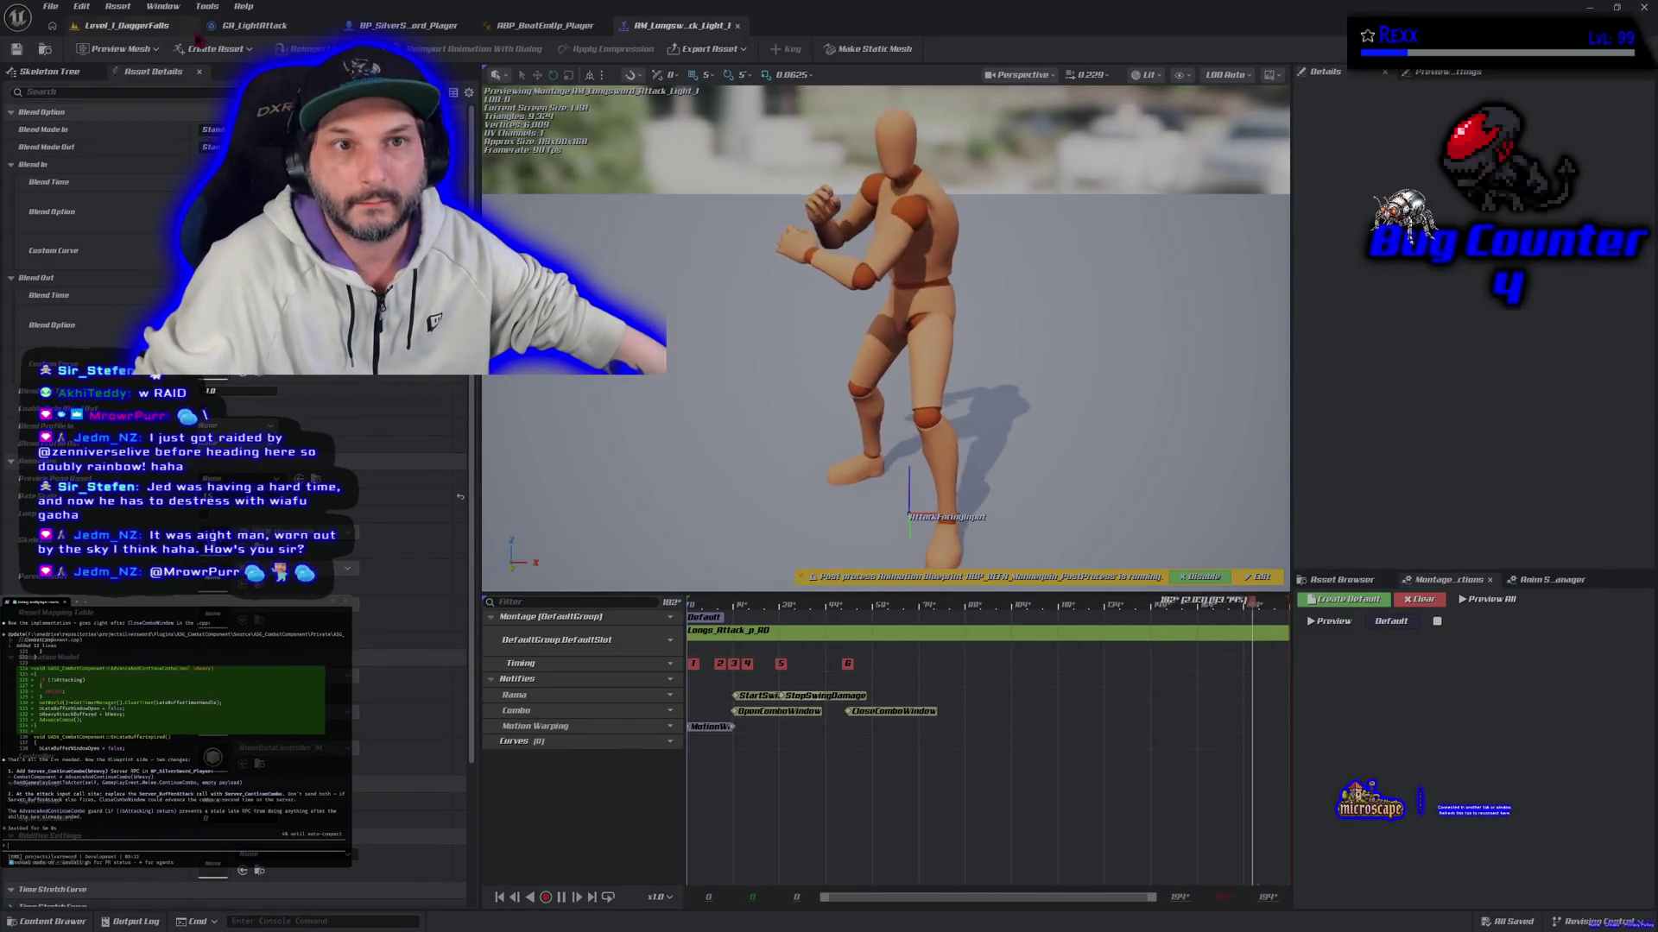
{"action": "left_click", "coordinate": [137, 36]}
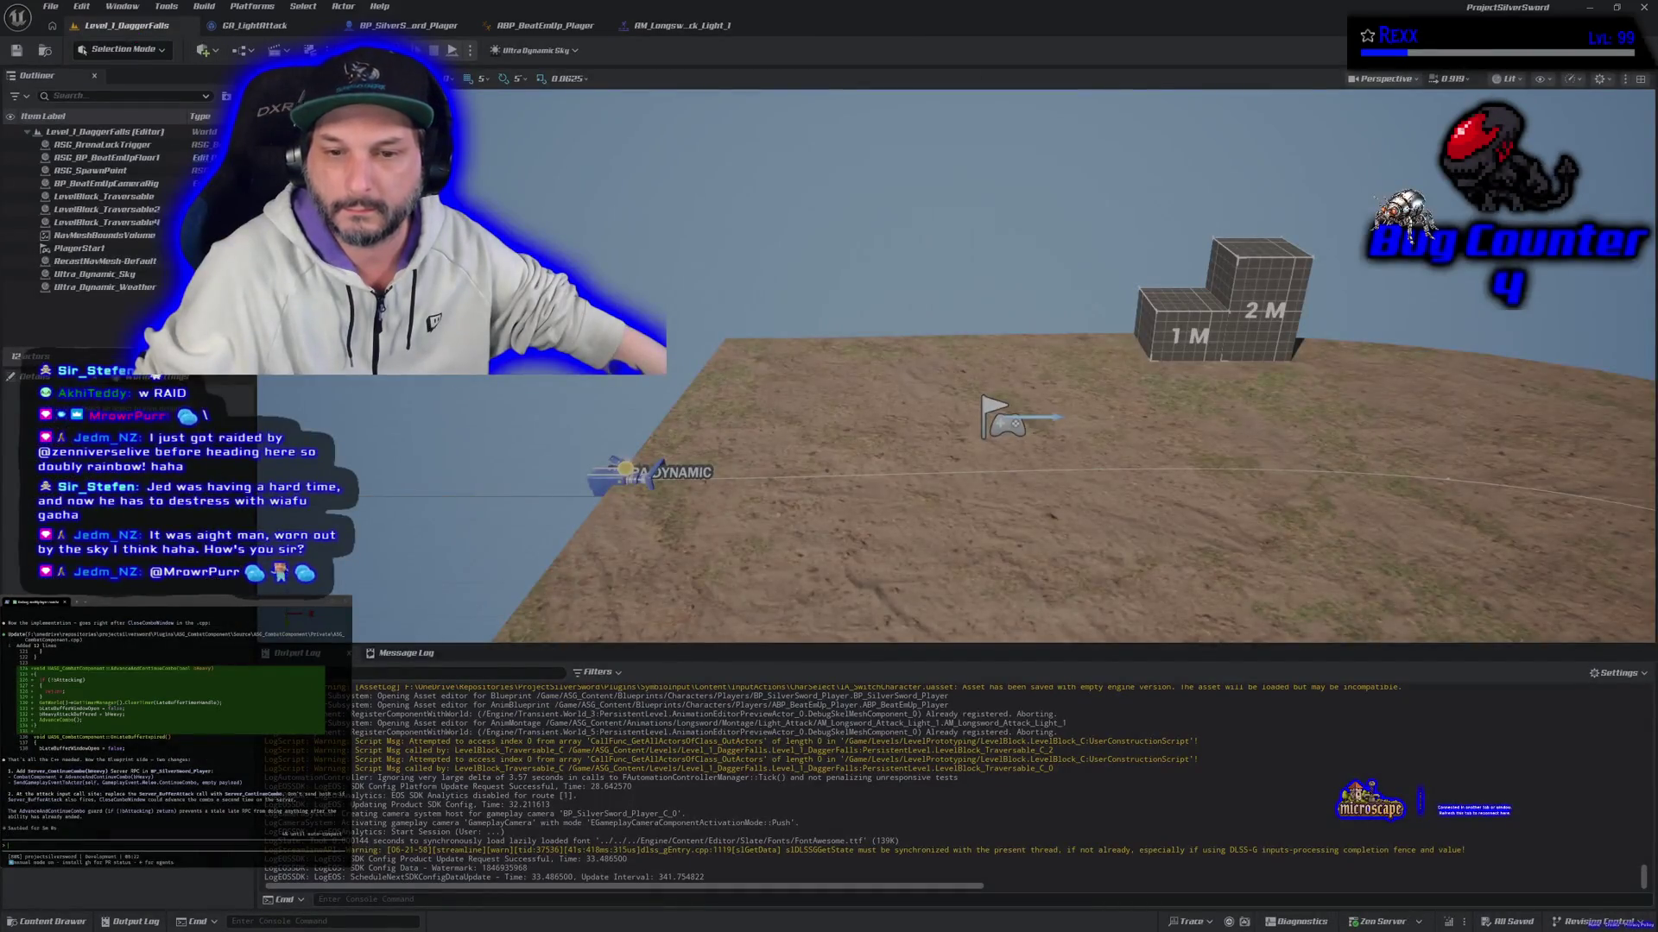
{"action": "mouse_move", "coordinate": [950, 363]}
{"action": "left_mouse_down"}
{"action": "mouse_move", "coordinate": [950, 483]}
{"action": "mouse_move", "coordinate": [950, 380]}
{"action": "left_mouse_up"}
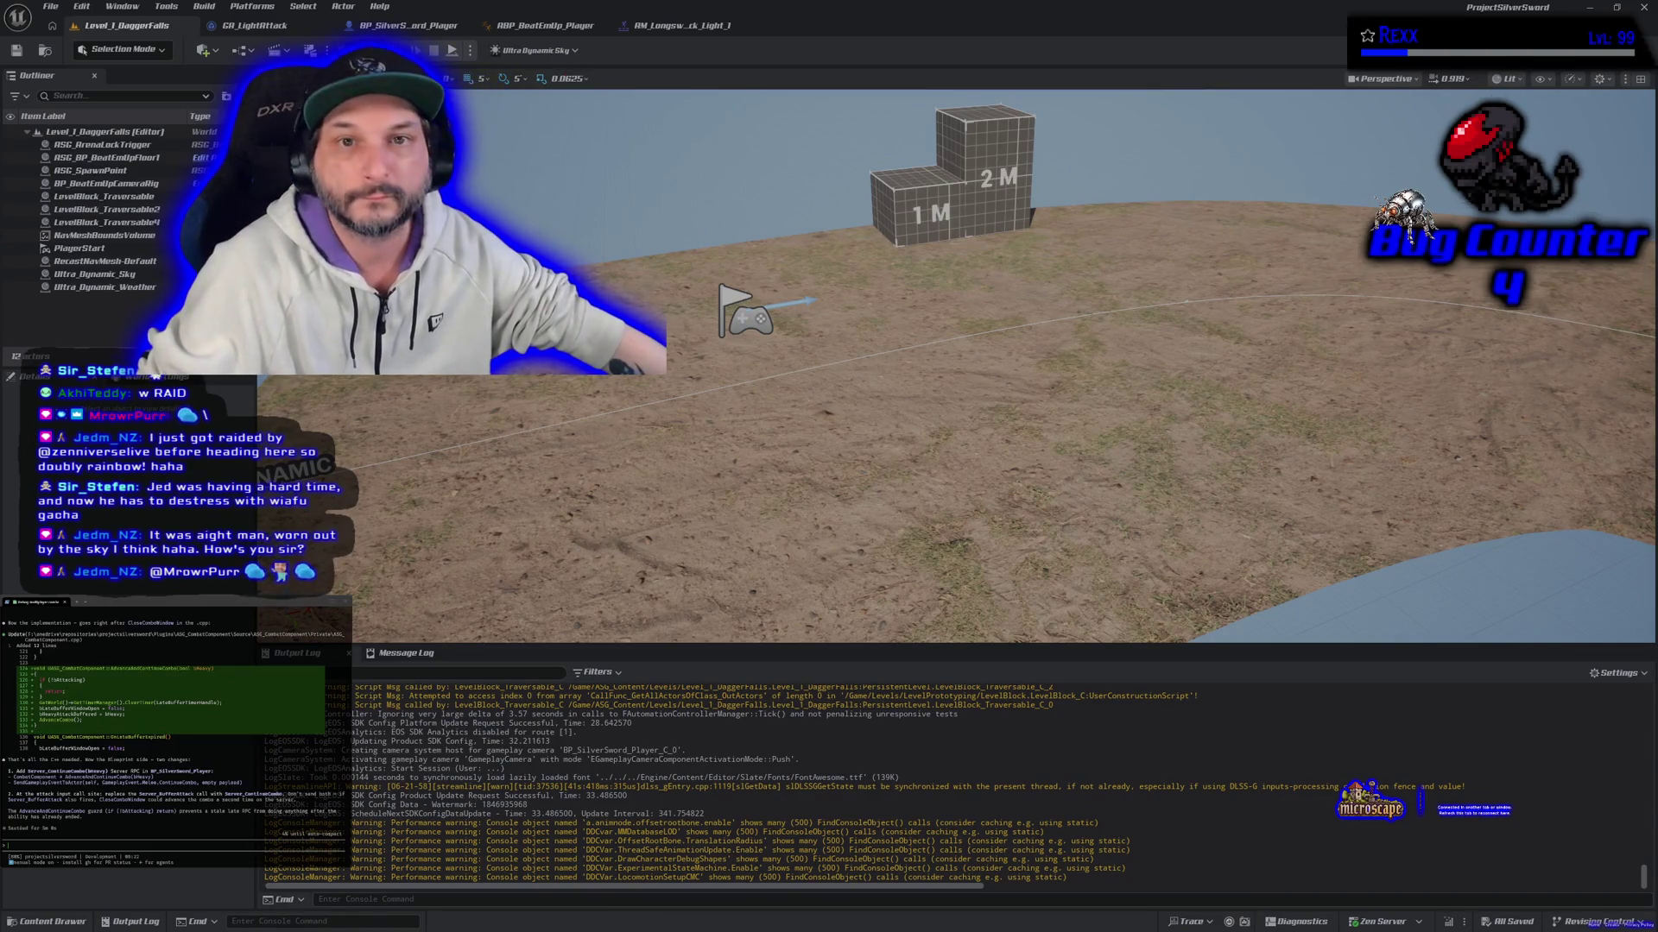
{"action": "left_click", "coordinate": [406, 25]}
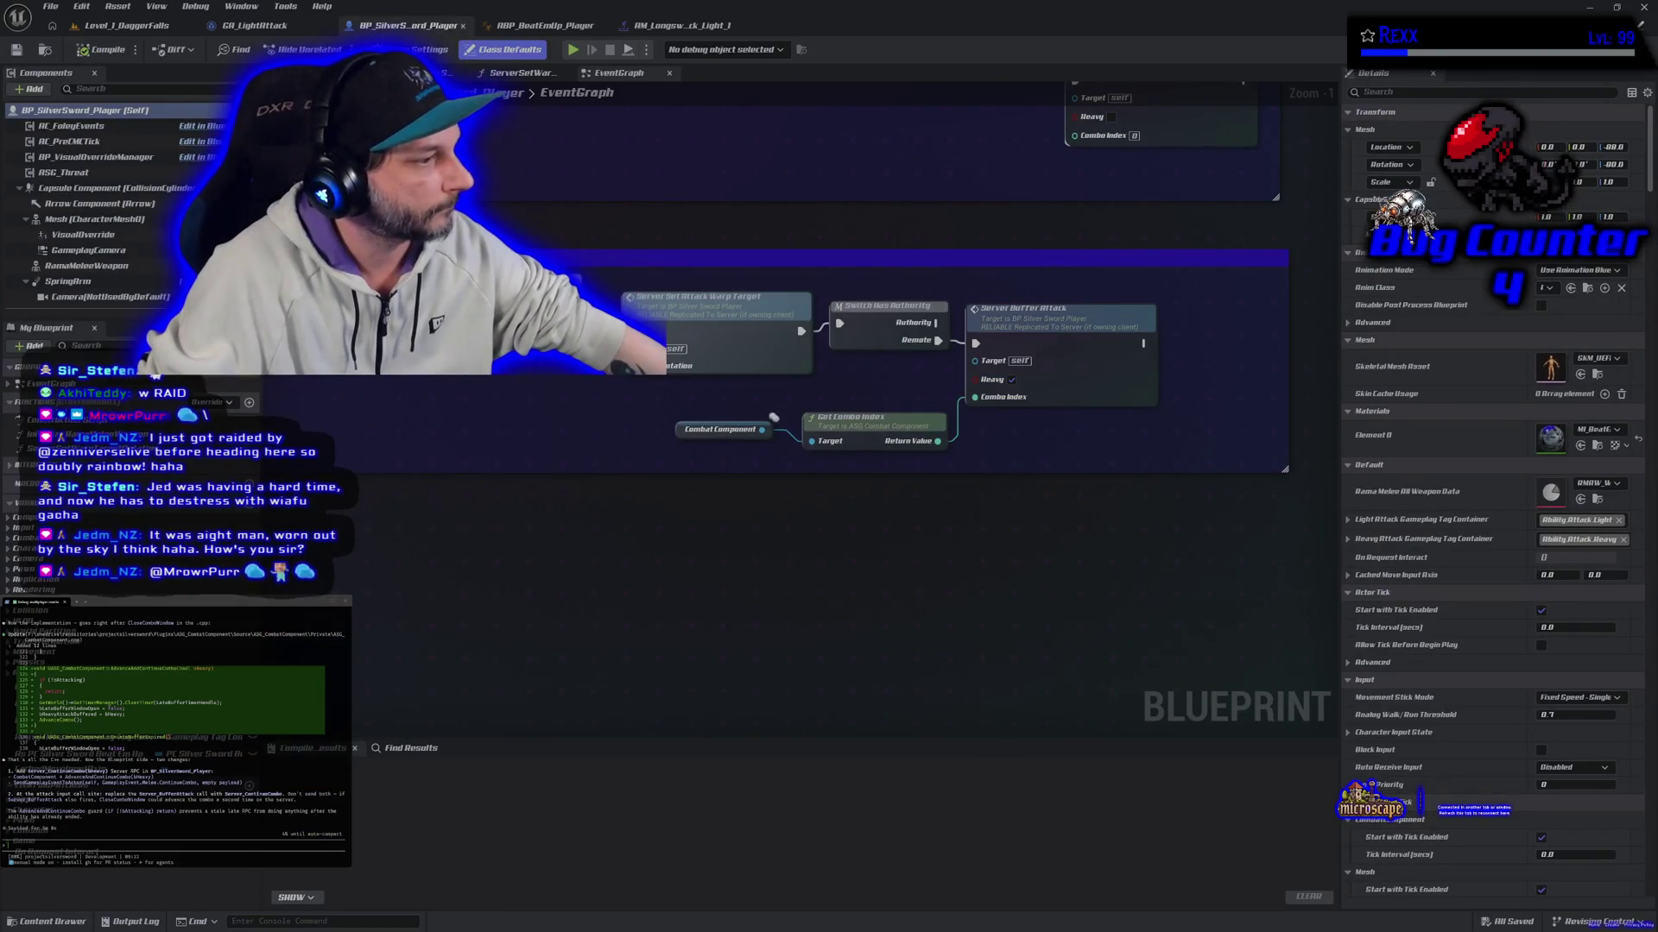
{"action": "scroll", "coordinate": [470, 423], "scroll_direction": "down", "scroll_amount": 3}
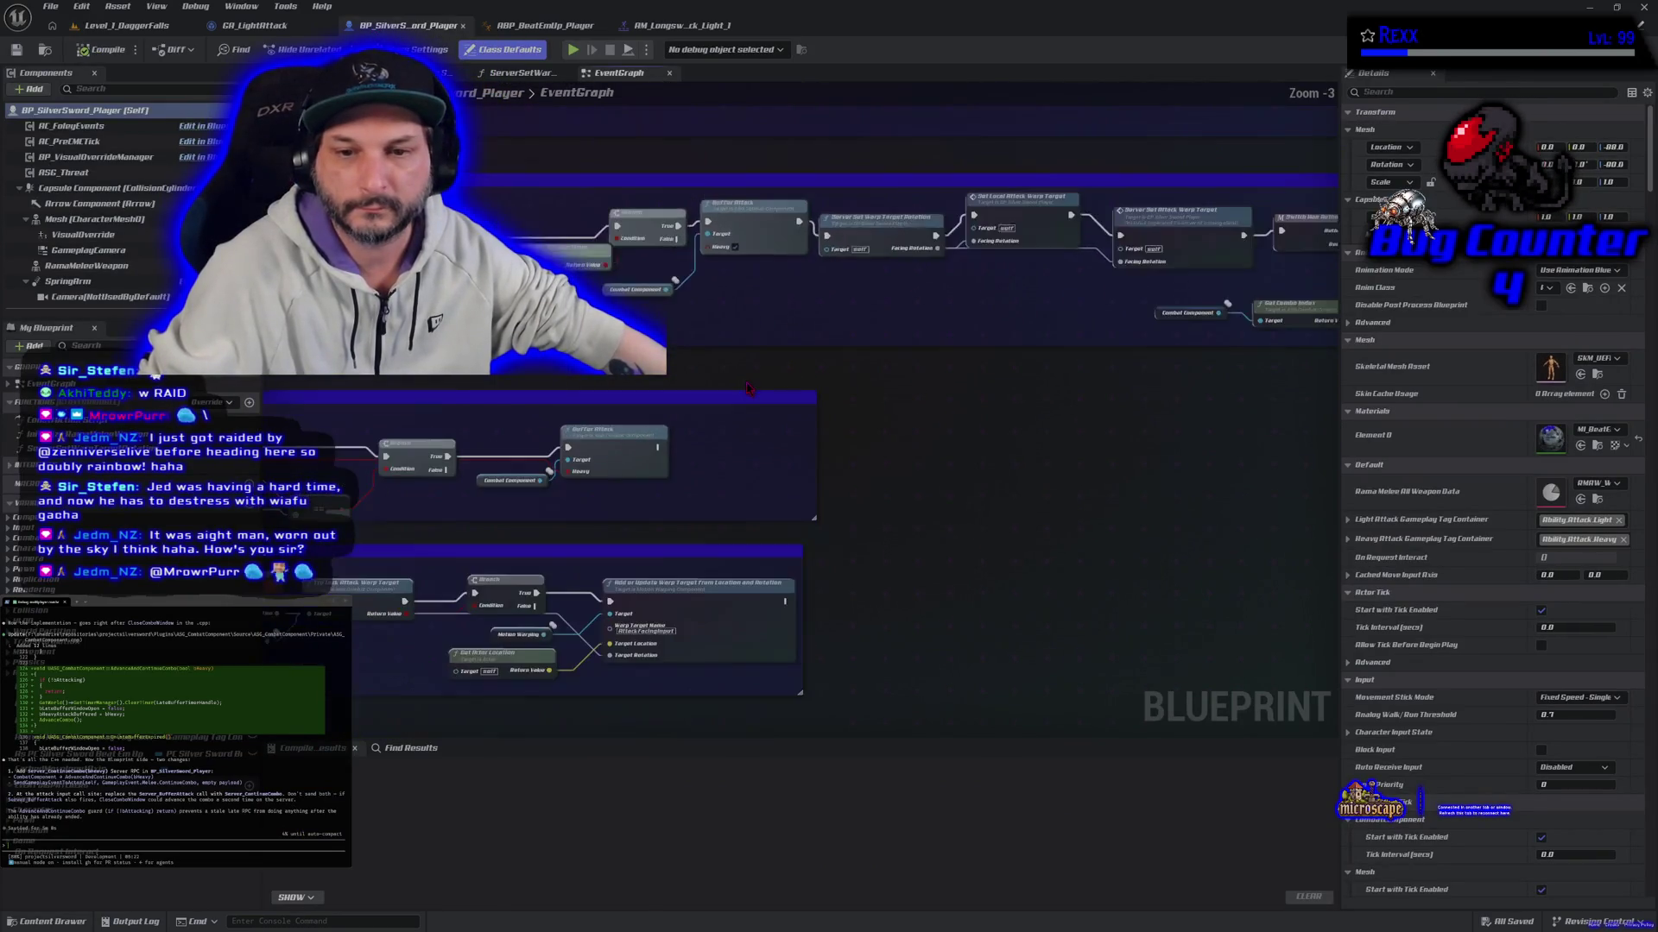
{"action": "scroll", "coordinate": [796, 381], "scroll_direction": "up", "scroll_amount": 4}
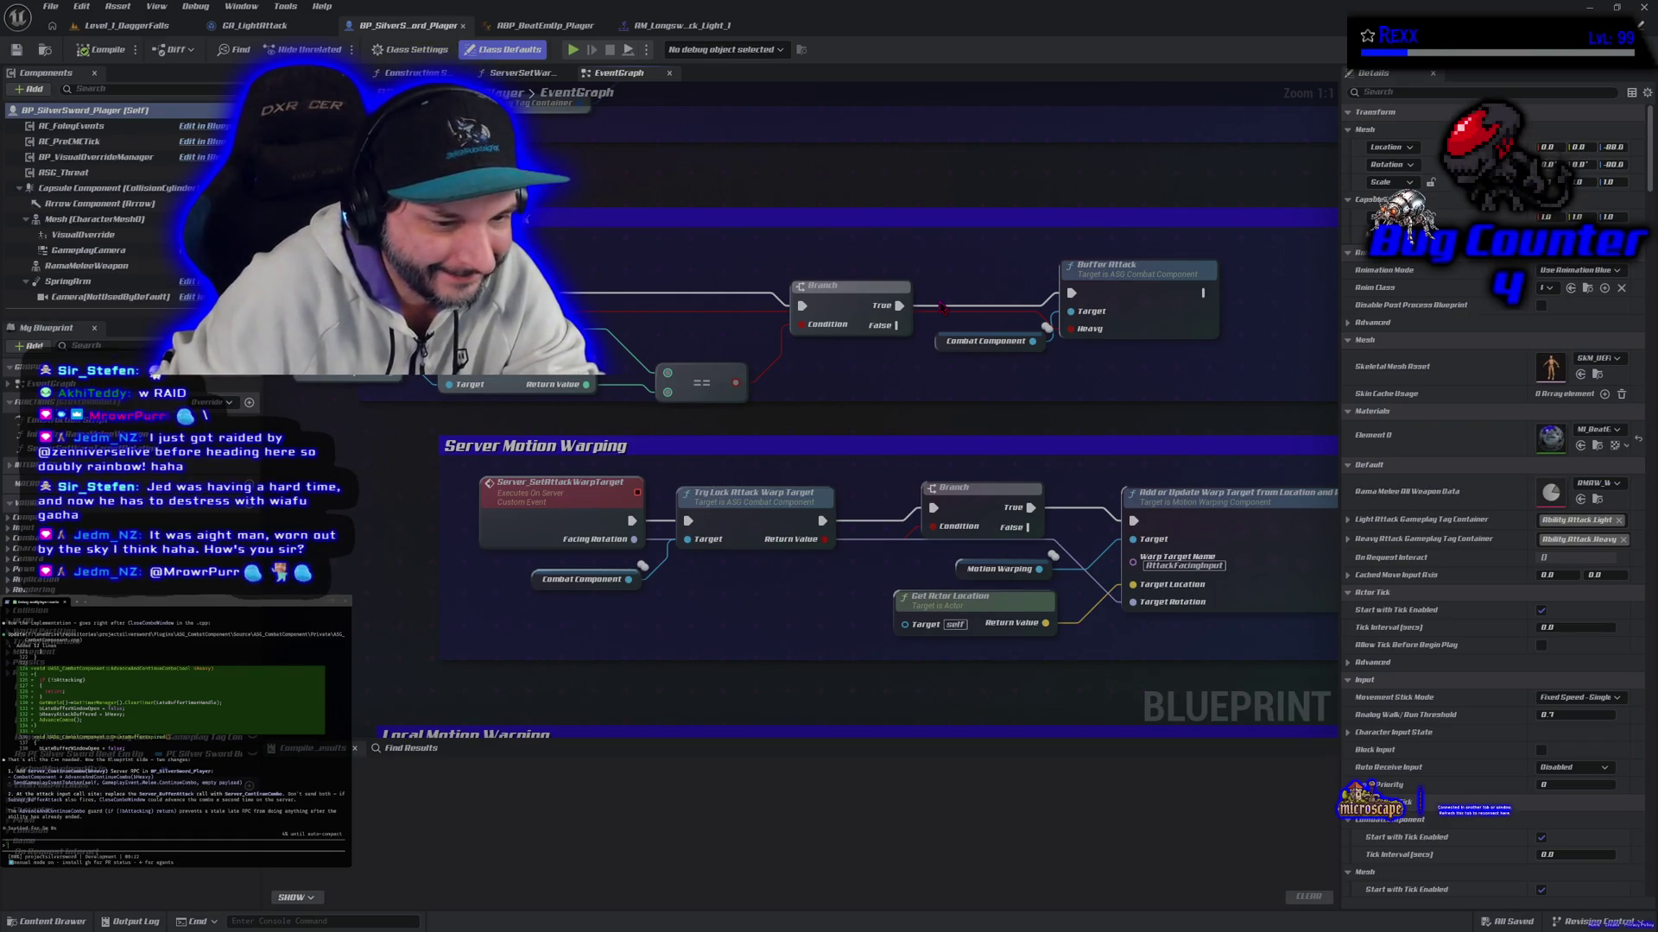
{"action": "scroll", "coordinate": [786, 343], "scroll_direction": "down", "scroll_amount": 1}
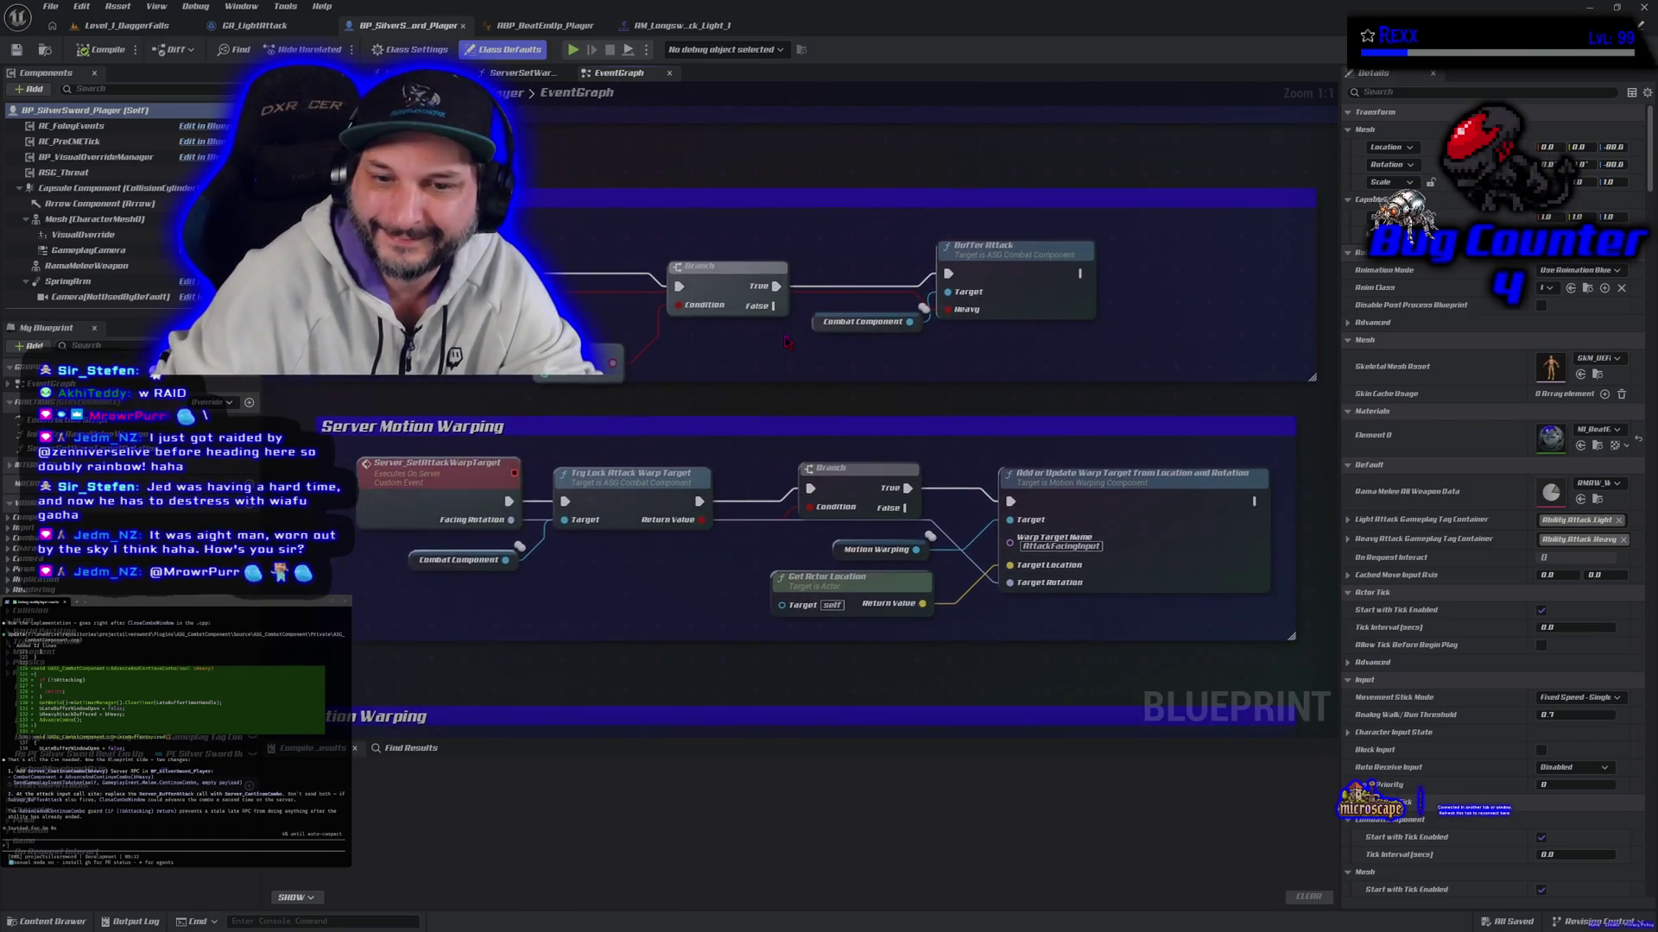
{"action": "left_click_drag", "start_coordinate": [786, 342], "coordinate": [718, 385]}
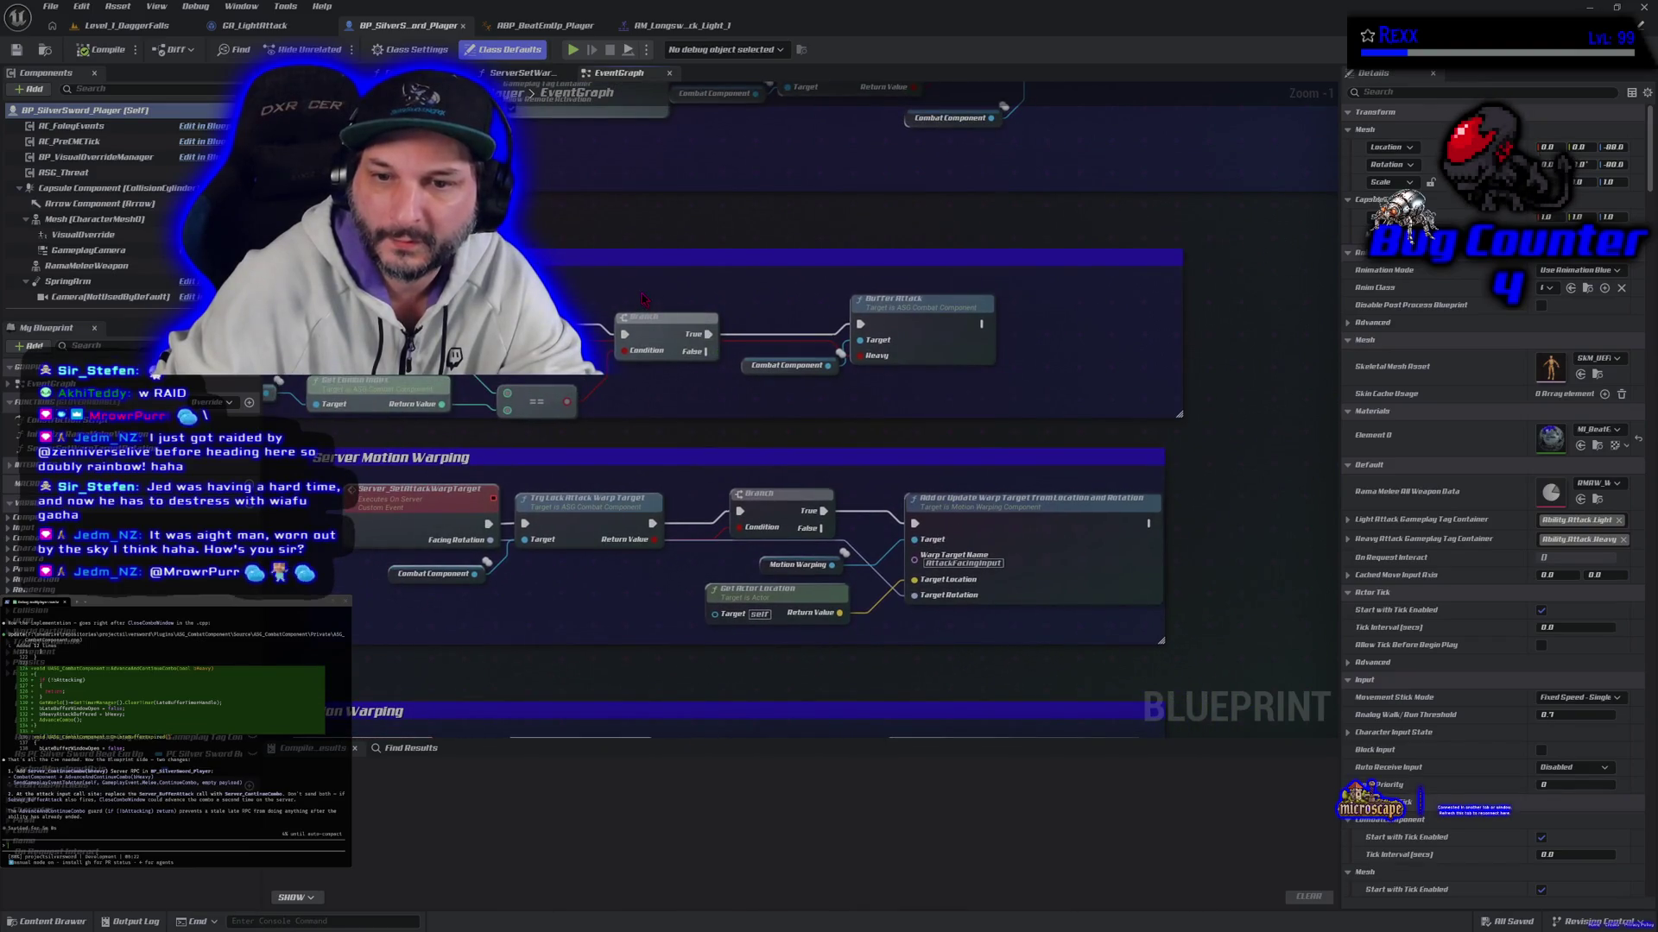
{"action": "scroll", "coordinate": [1250, 443], "scroll_direction": "down", "scroll_amount": 1}
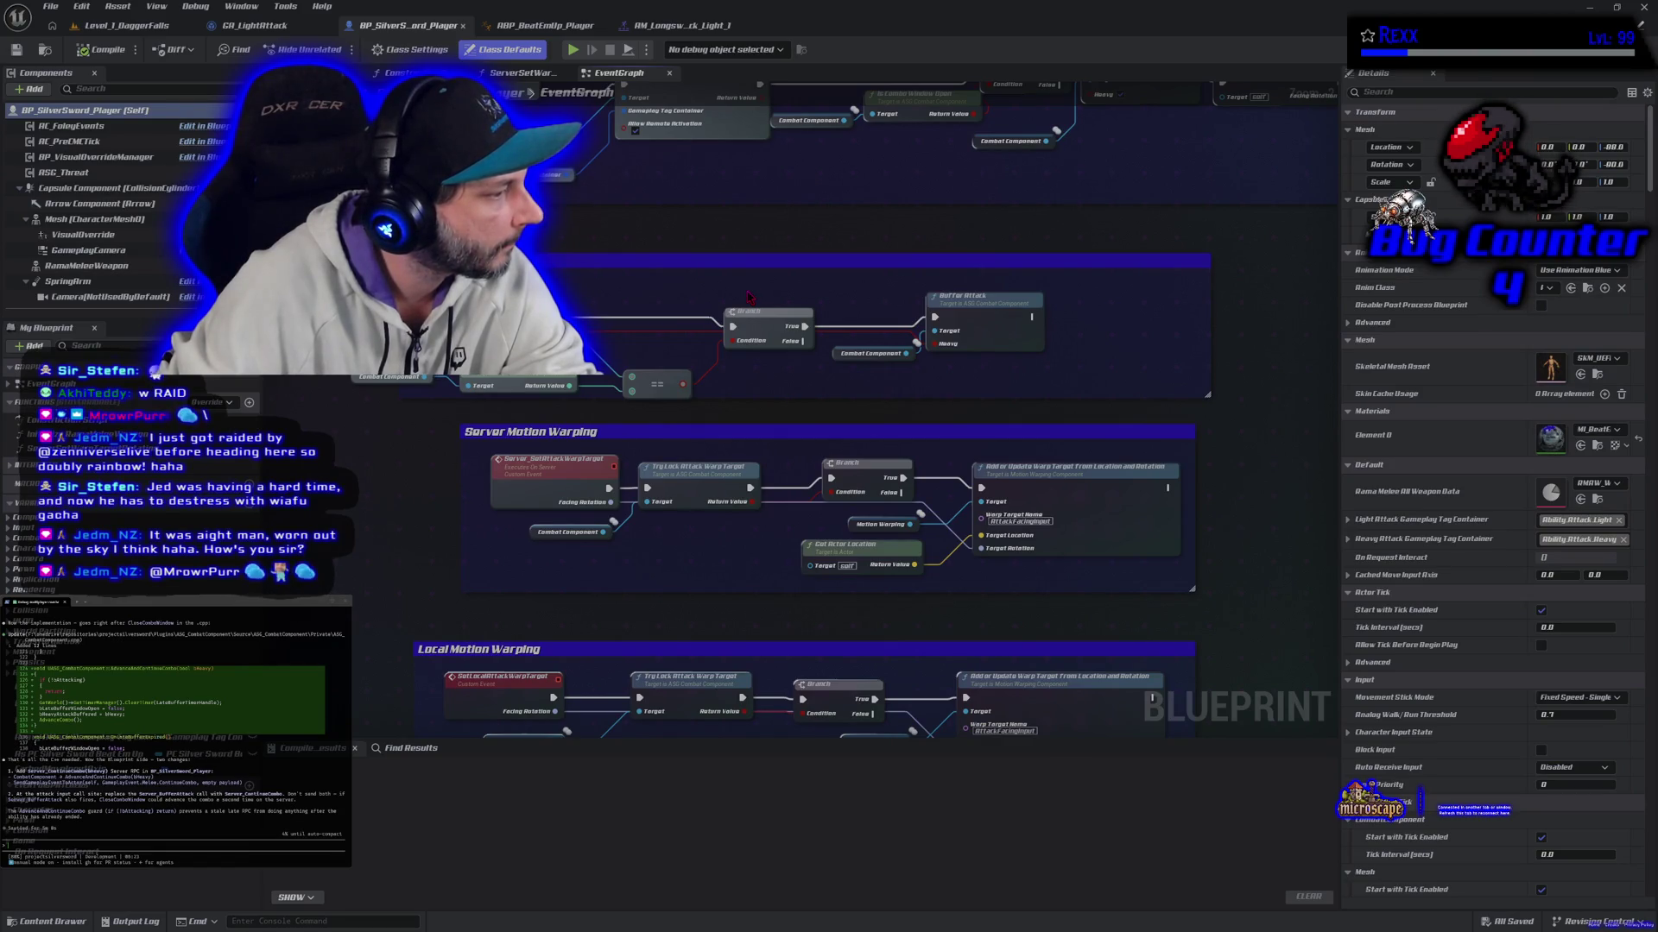
Step: Search the action list for server_co, cancel it, and pan the graph to free space
{"action": "right_click", "coordinate": [740, 241]}
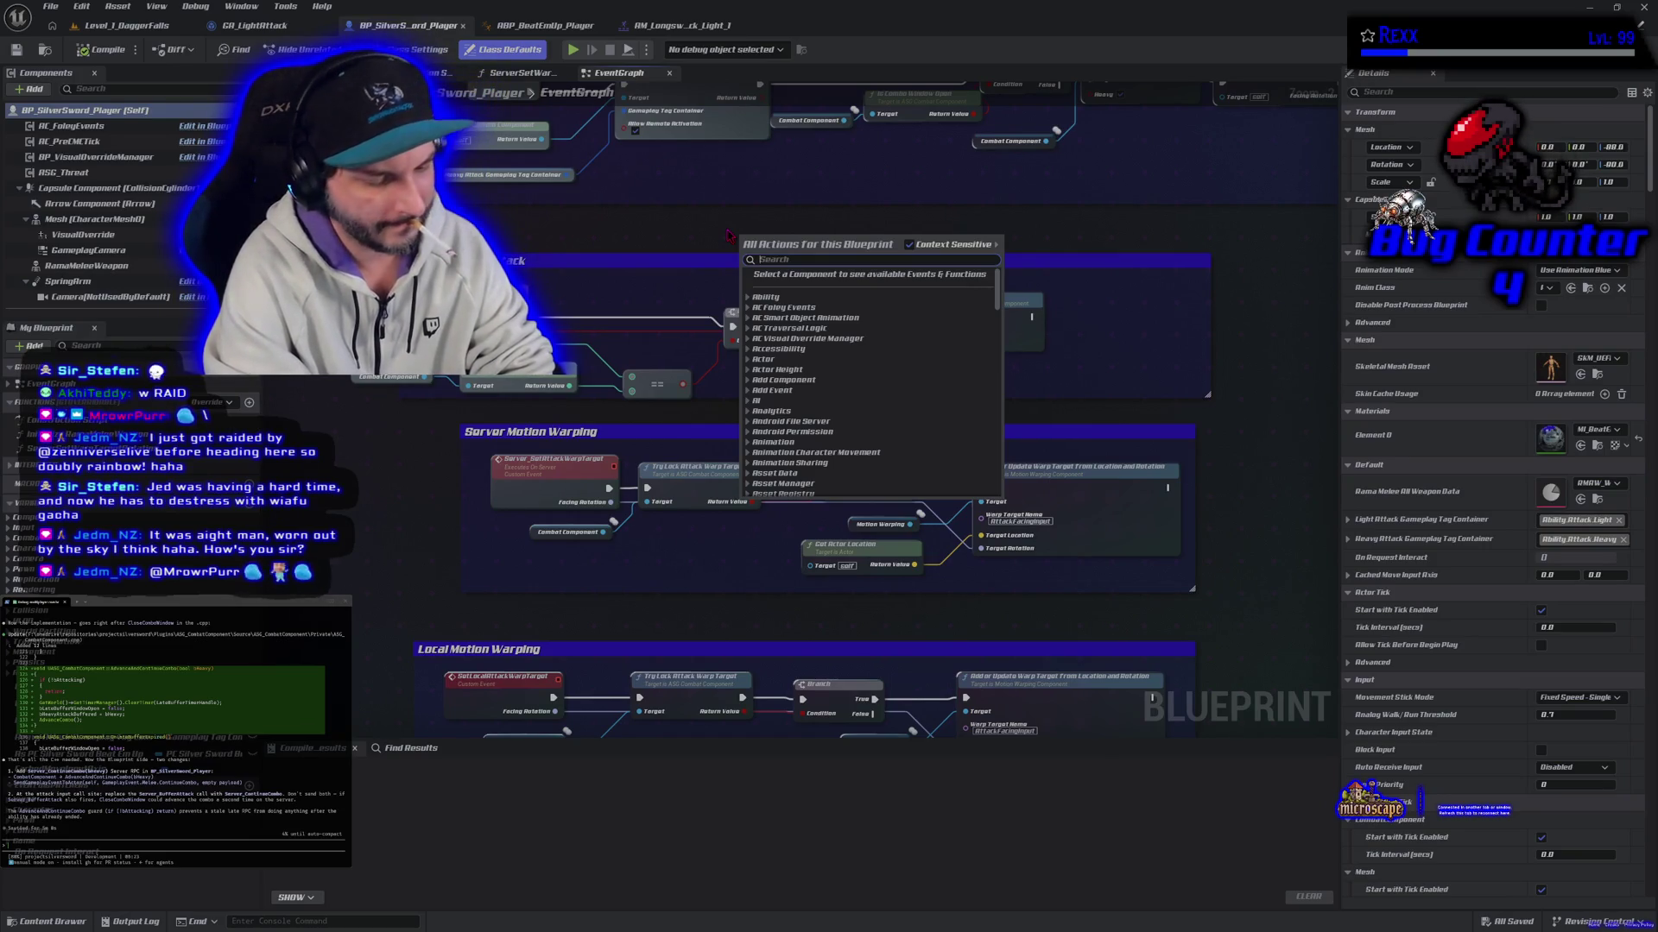
{"action": "type", "text": "server"}
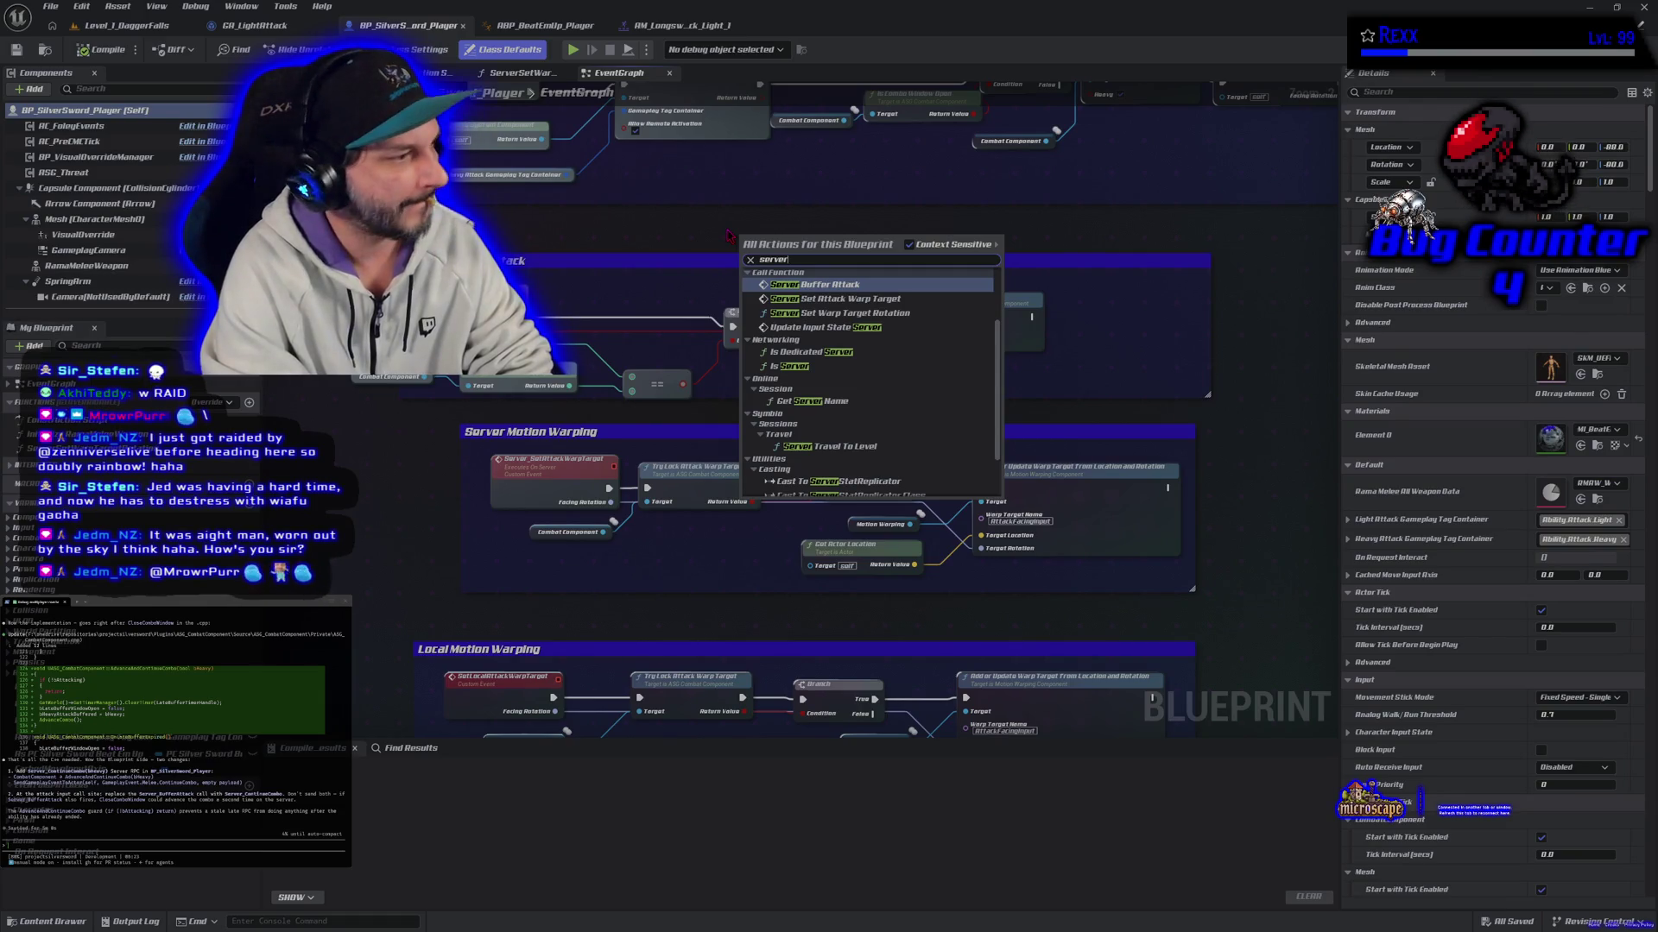
{"action": "type", "text": "_con"}
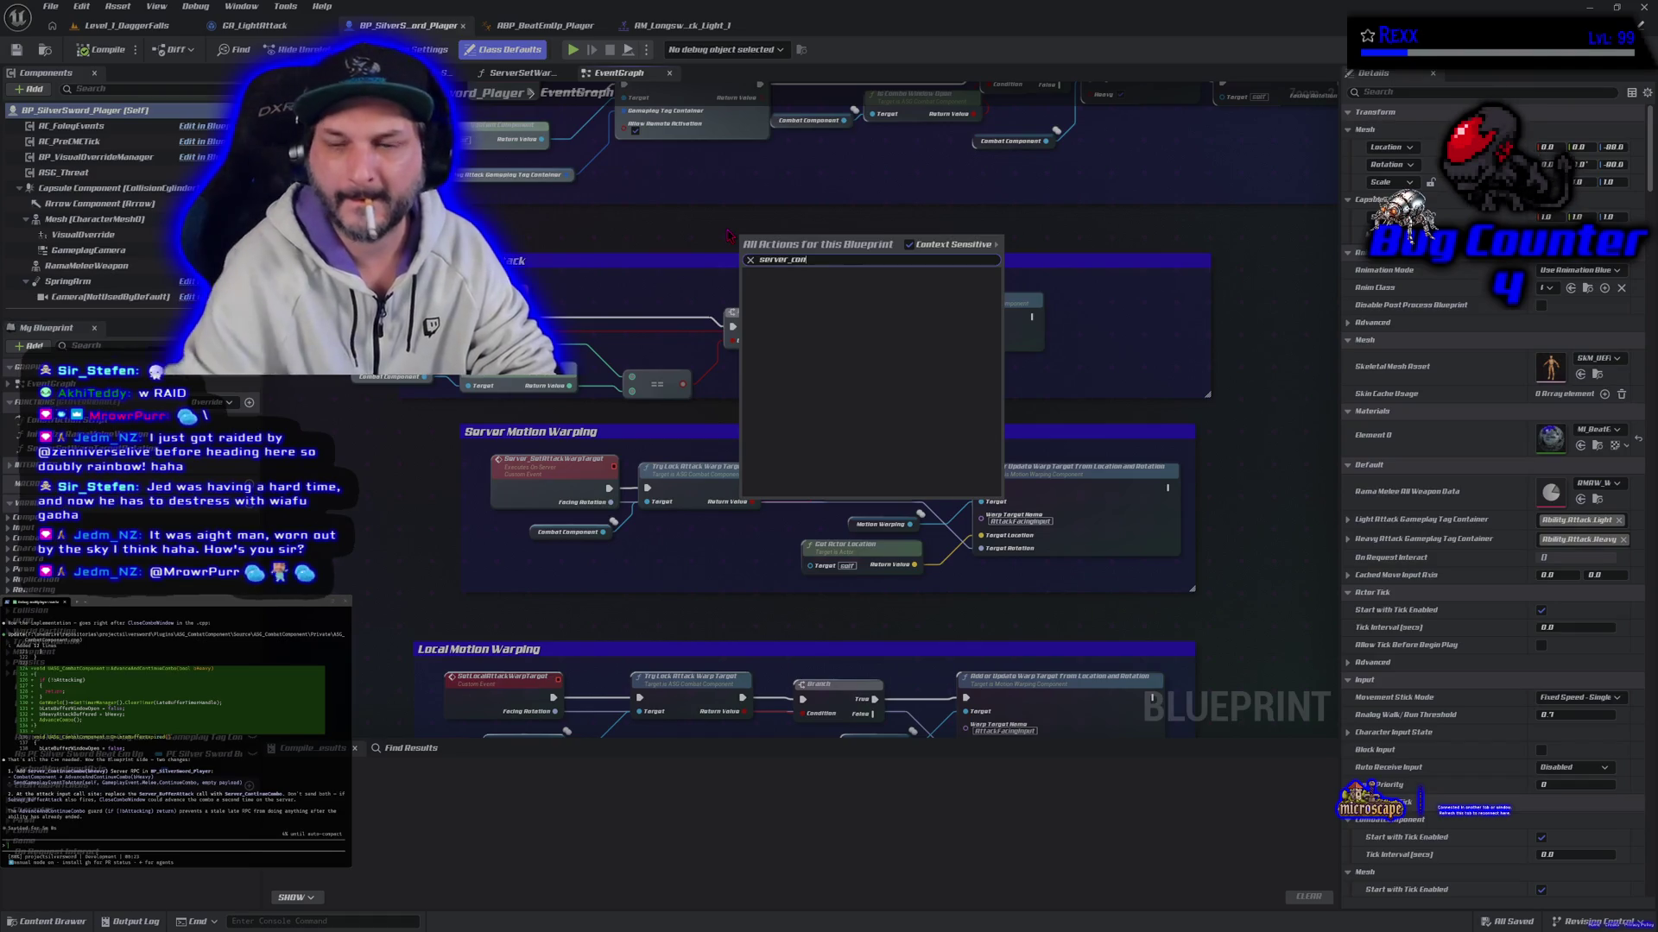
{"action": "key", "text": "Escape"}
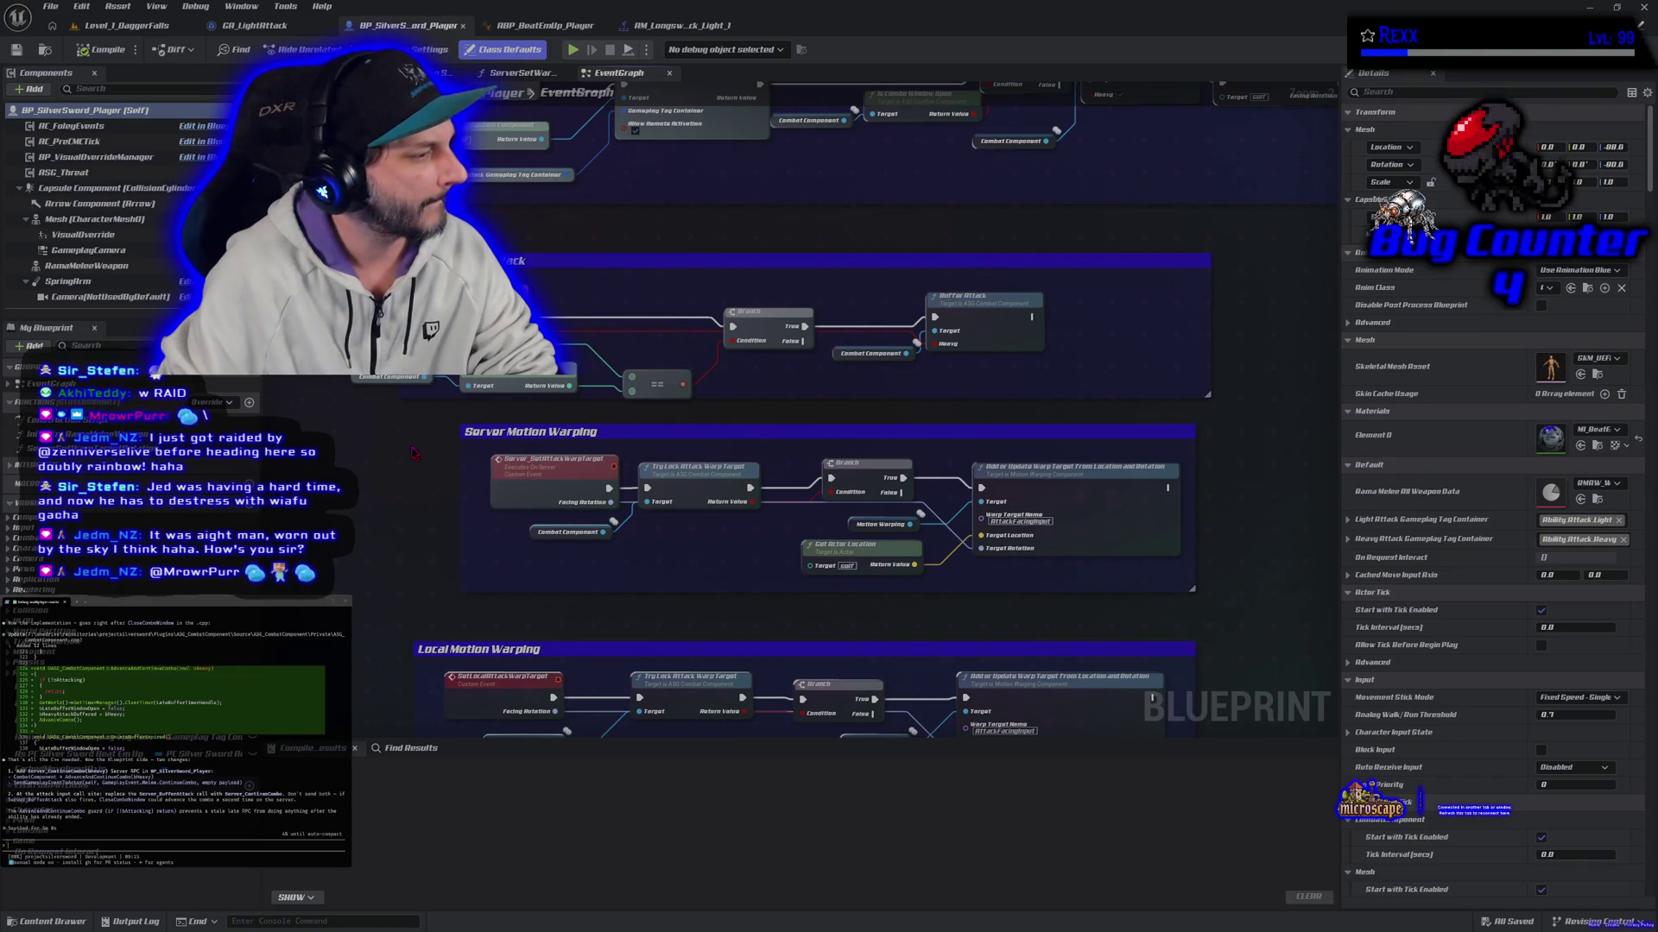
{"action": "left_click_drag", "start_coordinate": [429, 443], "coordinate": [567, 417]}
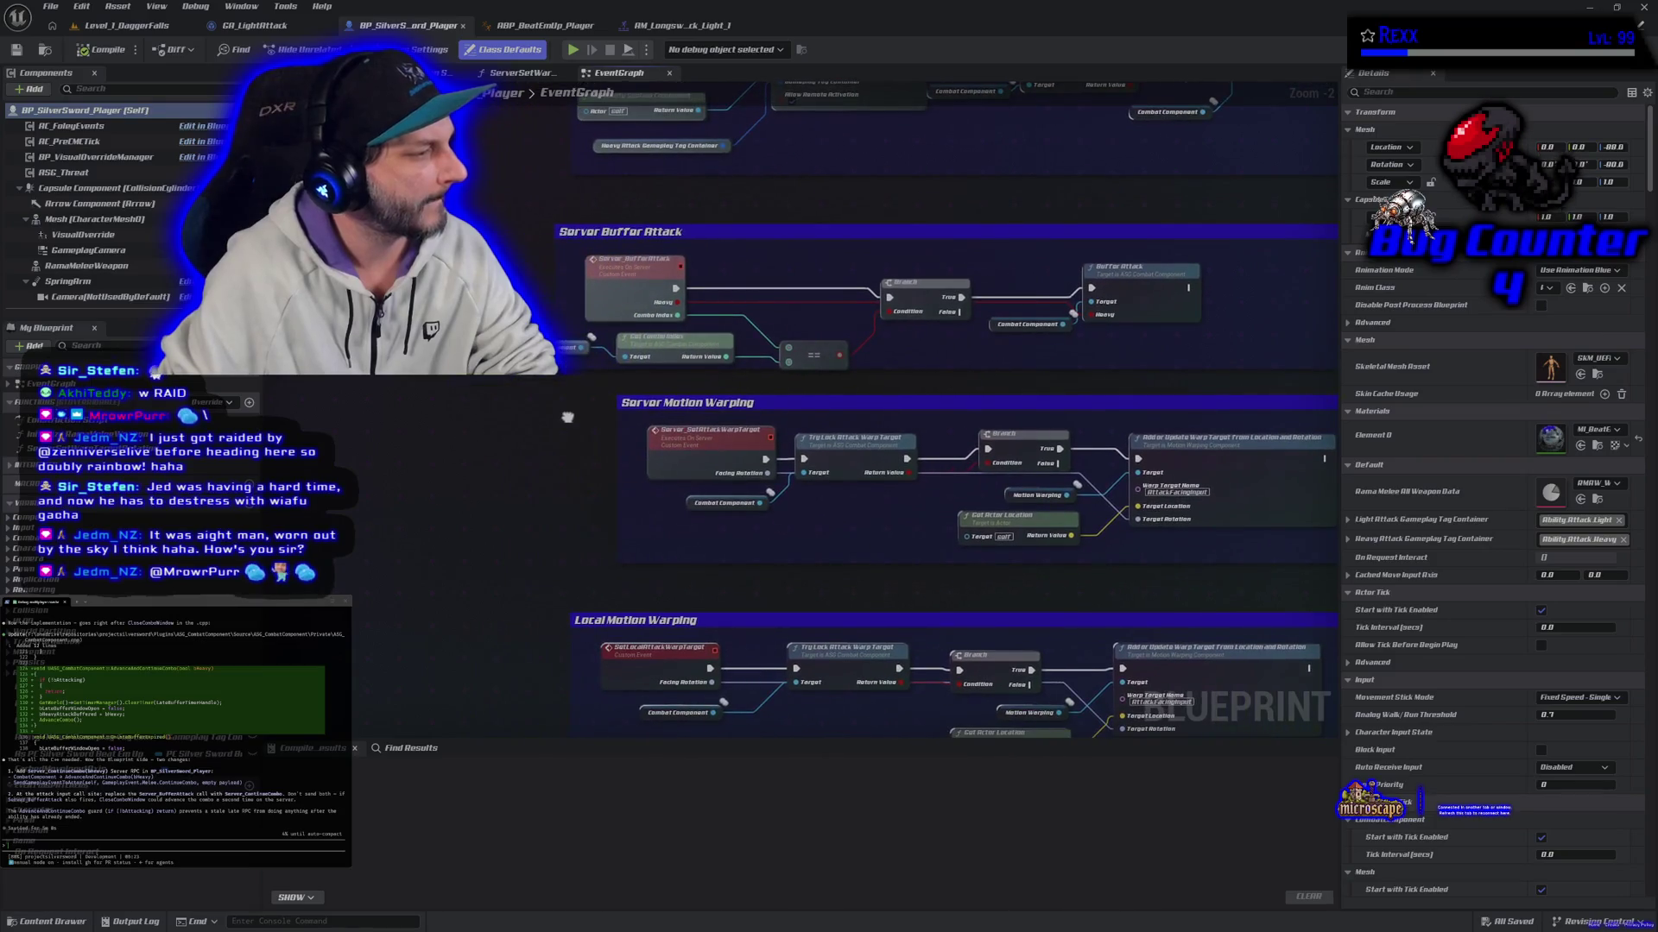
Step: Drag Combat Component into the graph and attach an Advance and Continue Combo node to it
{"action": "left_click_drag", "start_coordinate": [26, 537], "coordinate": [447, 449]}
{"action": "type", "text": "advance"}
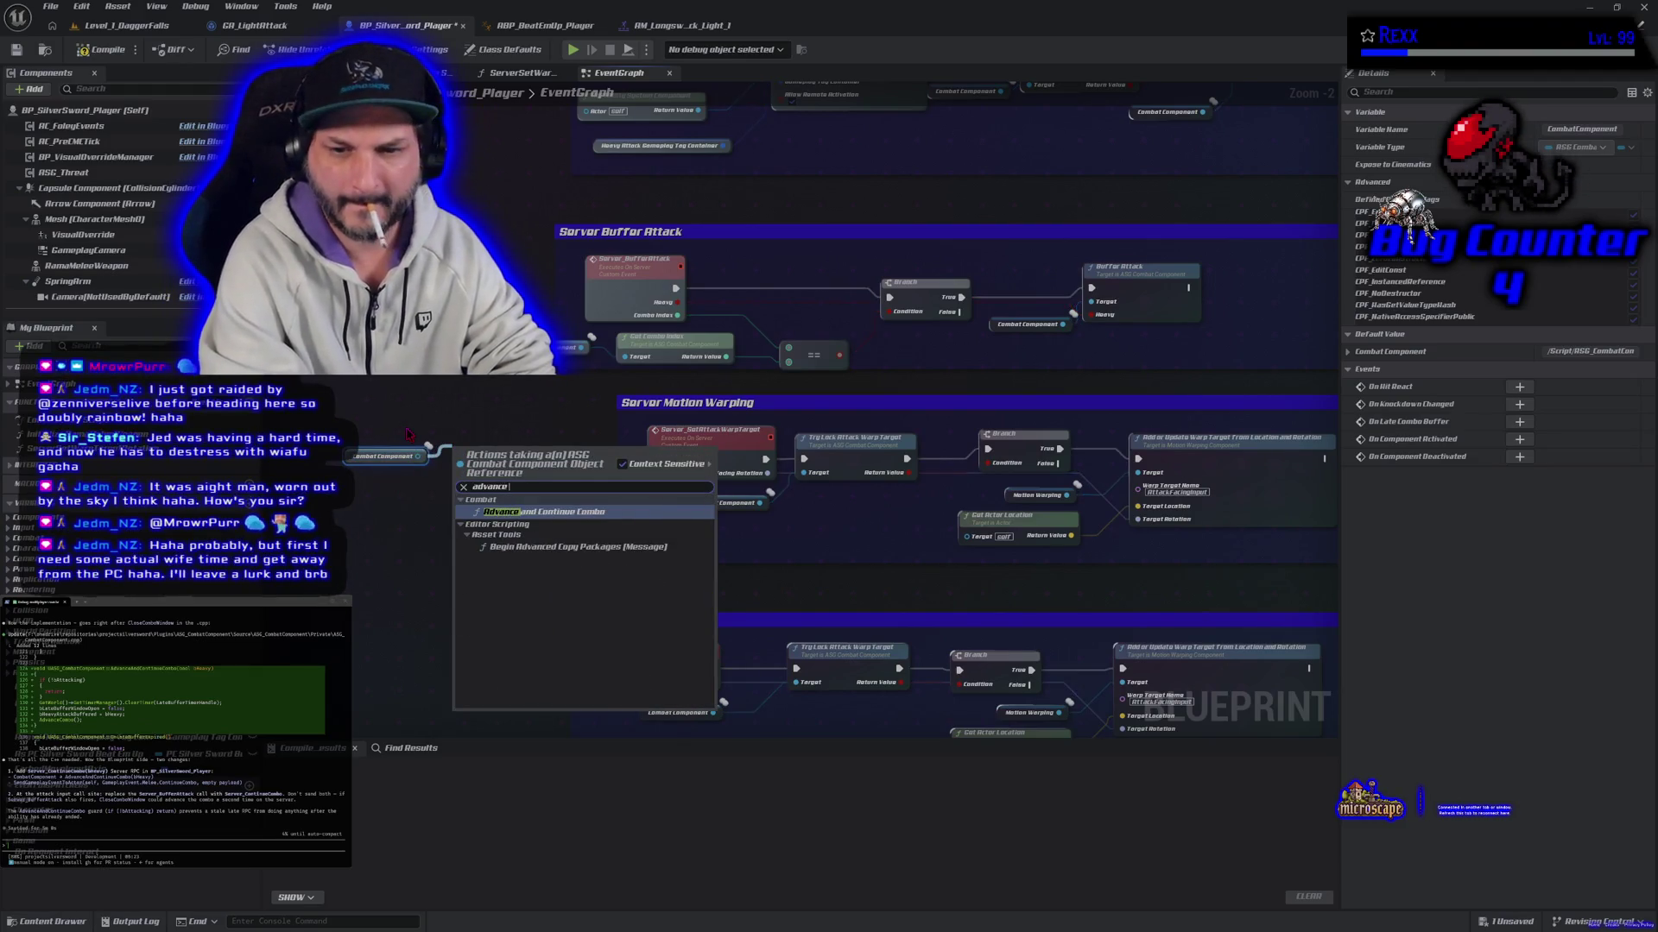
{"action": "left_click", "coordinate": [569, 509]}
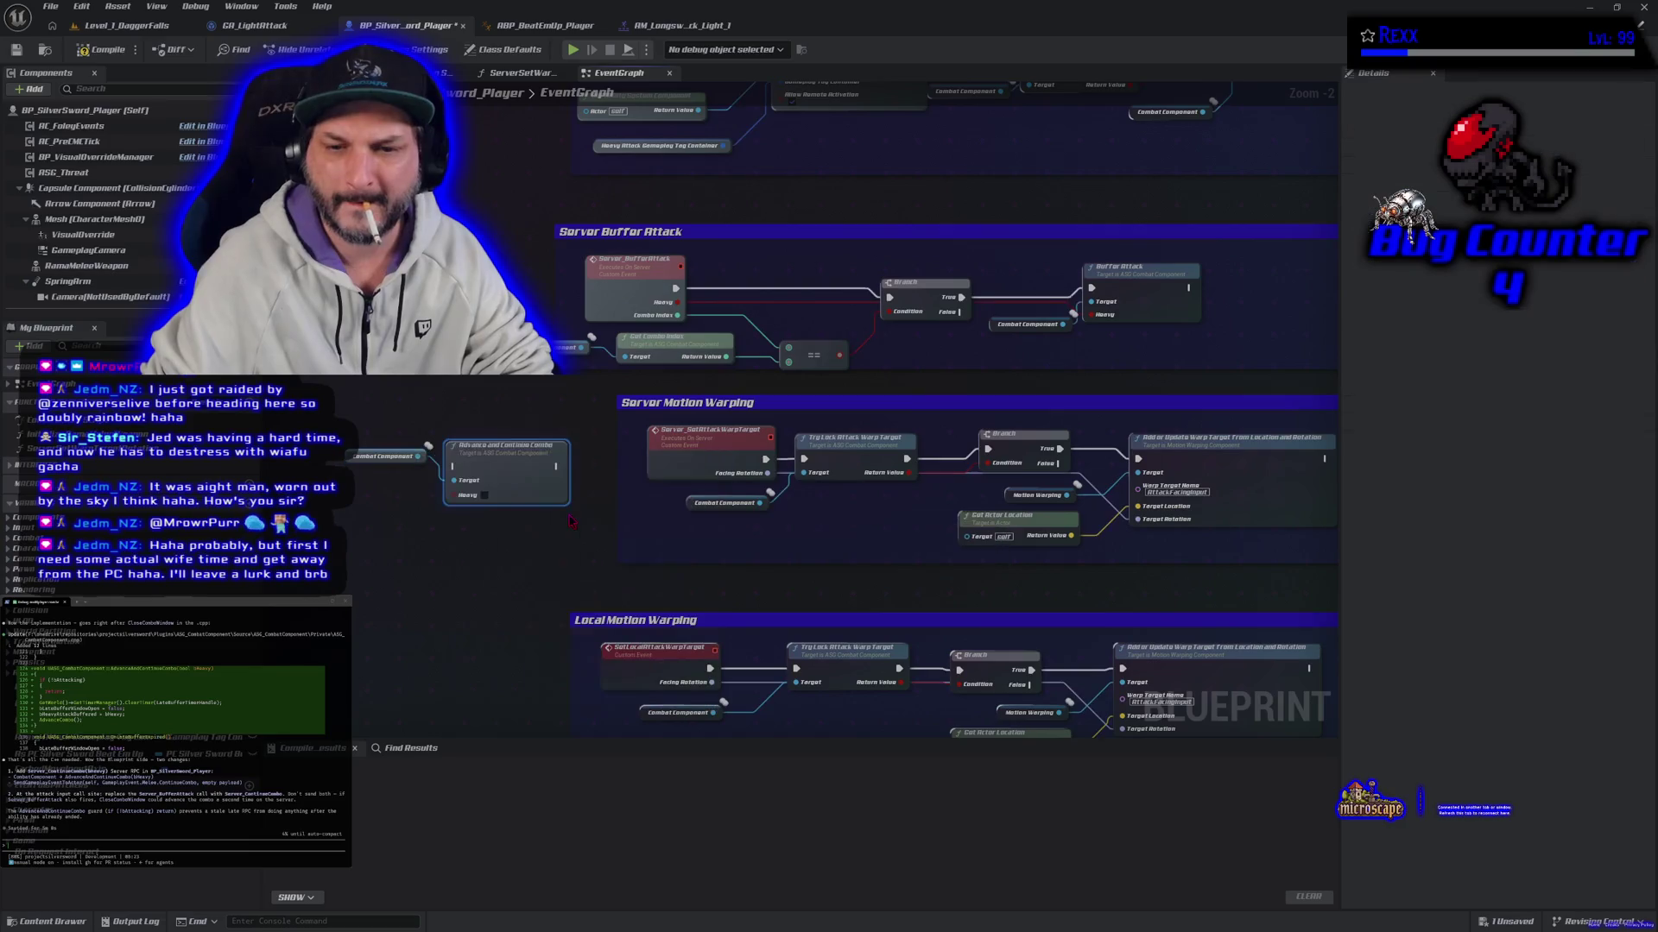
{"action": "mouse_move", "coordinate": [679, 303]}
{"action": "left_mouse_down"}
{"action": "mouse_move", "coordinate": [656, 367]}
{"action": "mouse_move", "coordinate": [489, 488]}
{"action": "mouse_move", "coordinate": [784, 291]}
{"action": "left_mouse_up"}
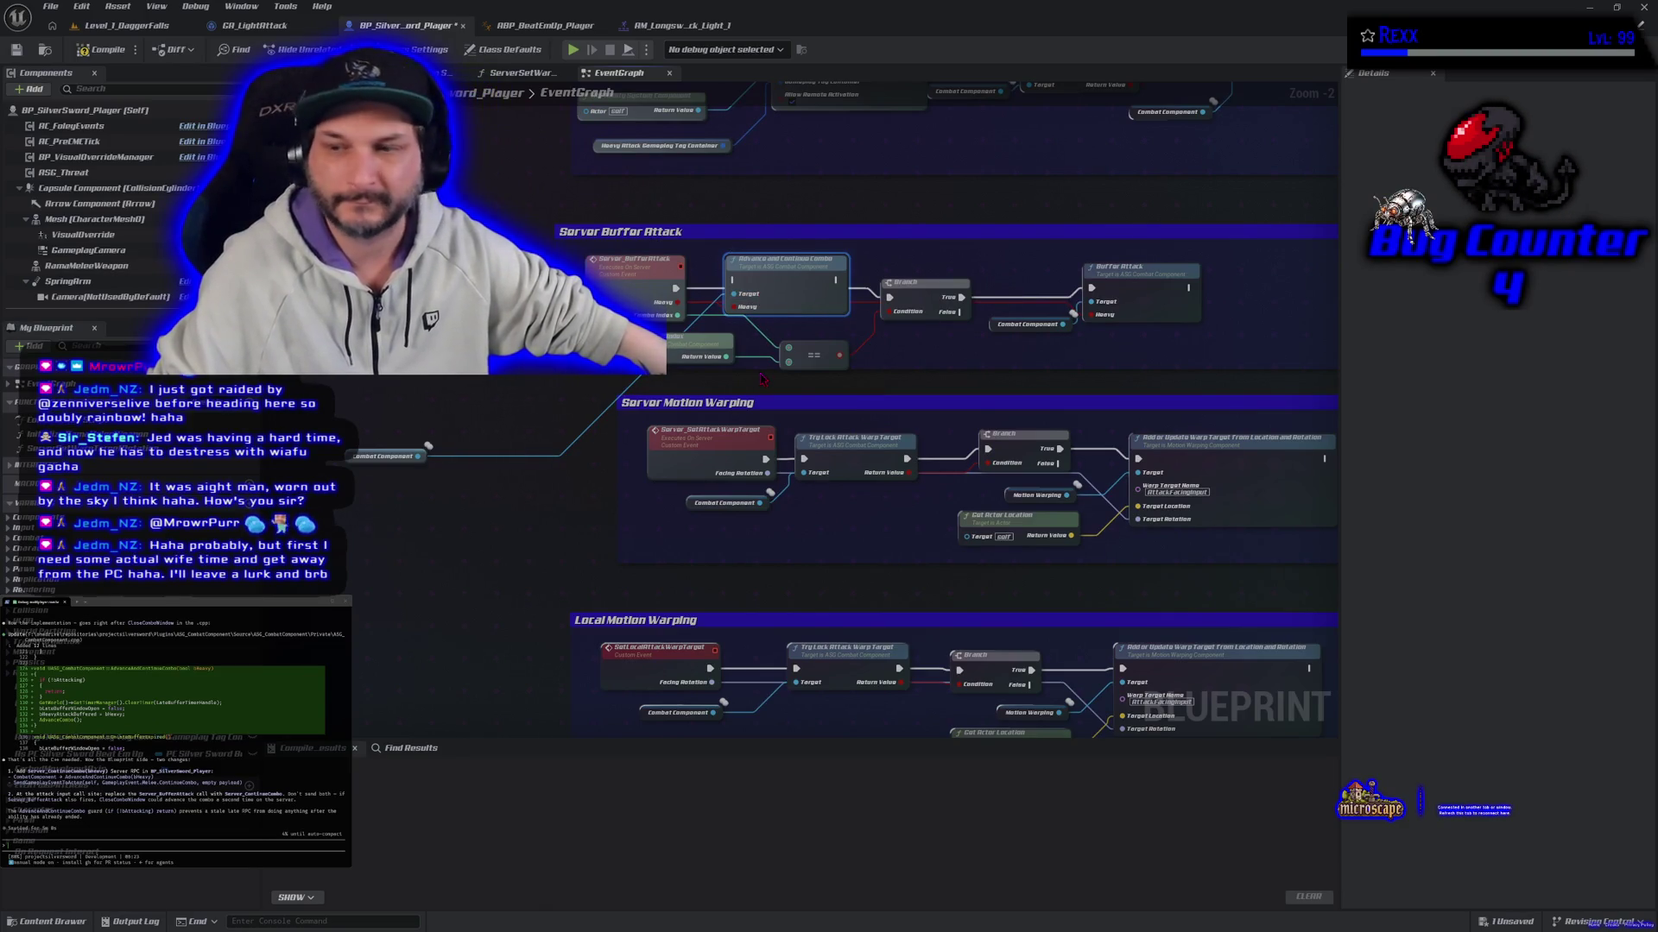
Step: Move the Combat Component and Advance and Continue Combo nodes into open space on the right
{"action": "left_click_drag", "start_coordinate": [778, 294], "coordinate": [525, 436]}
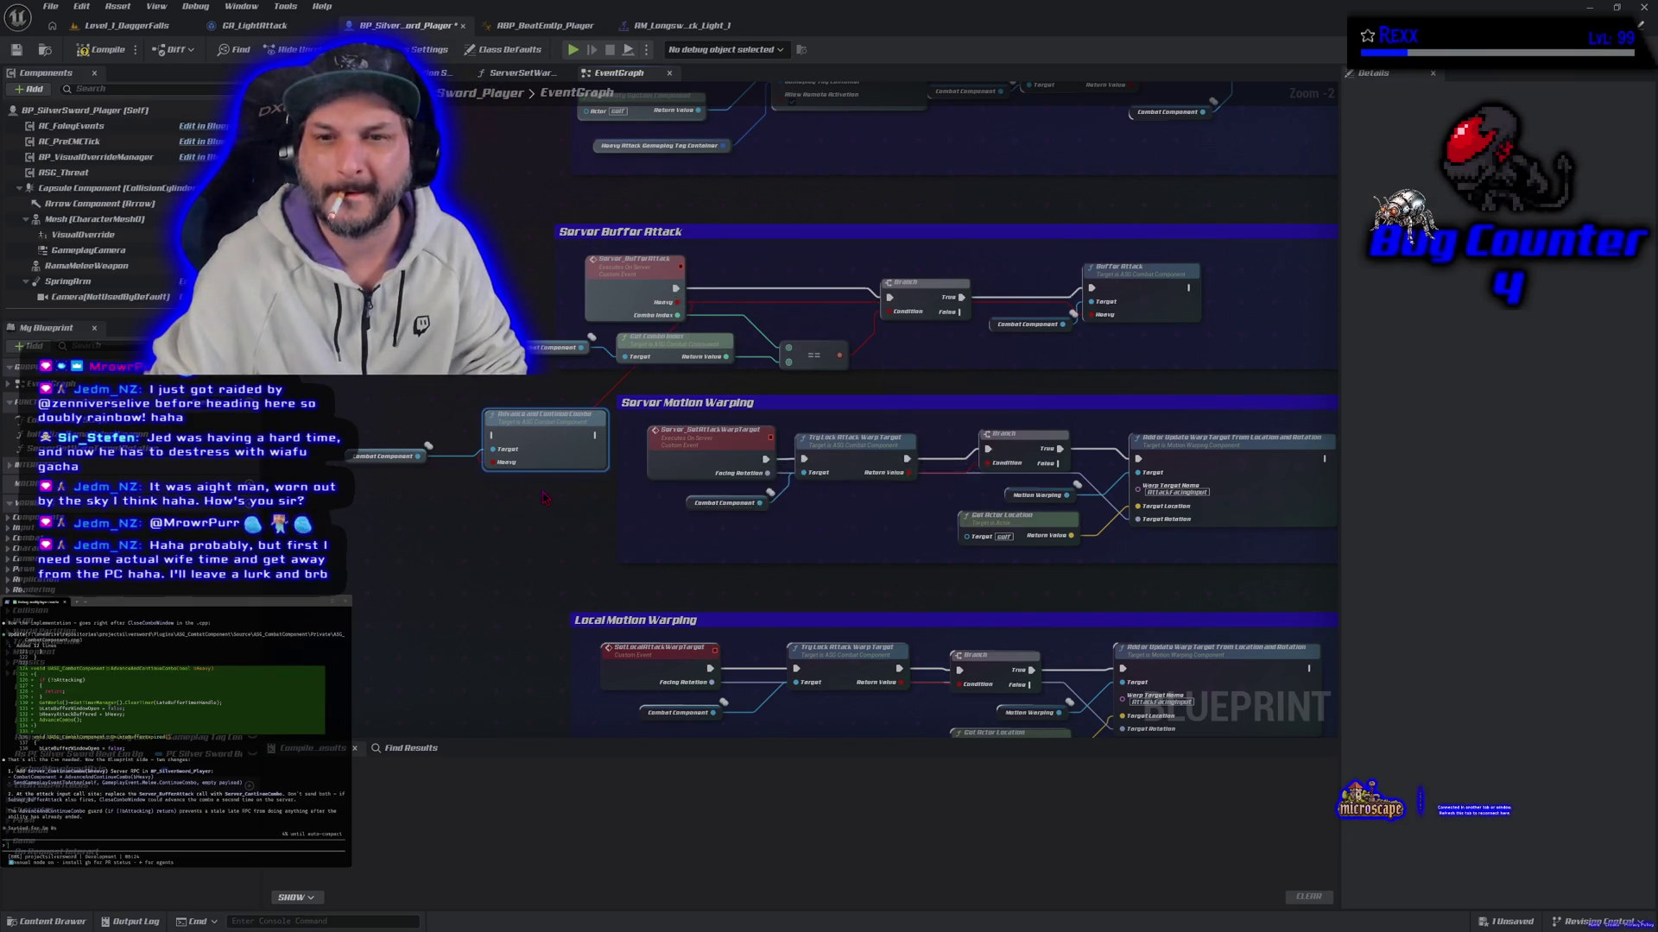
{"action": "scroll", "coordinate": [545, 511], "scroll_direction": "down", "scroll_amount": 1}
{"action": "scroll", "coordinate": [518, 513], "scroll_direction": "down", "scroll_amount": 2}
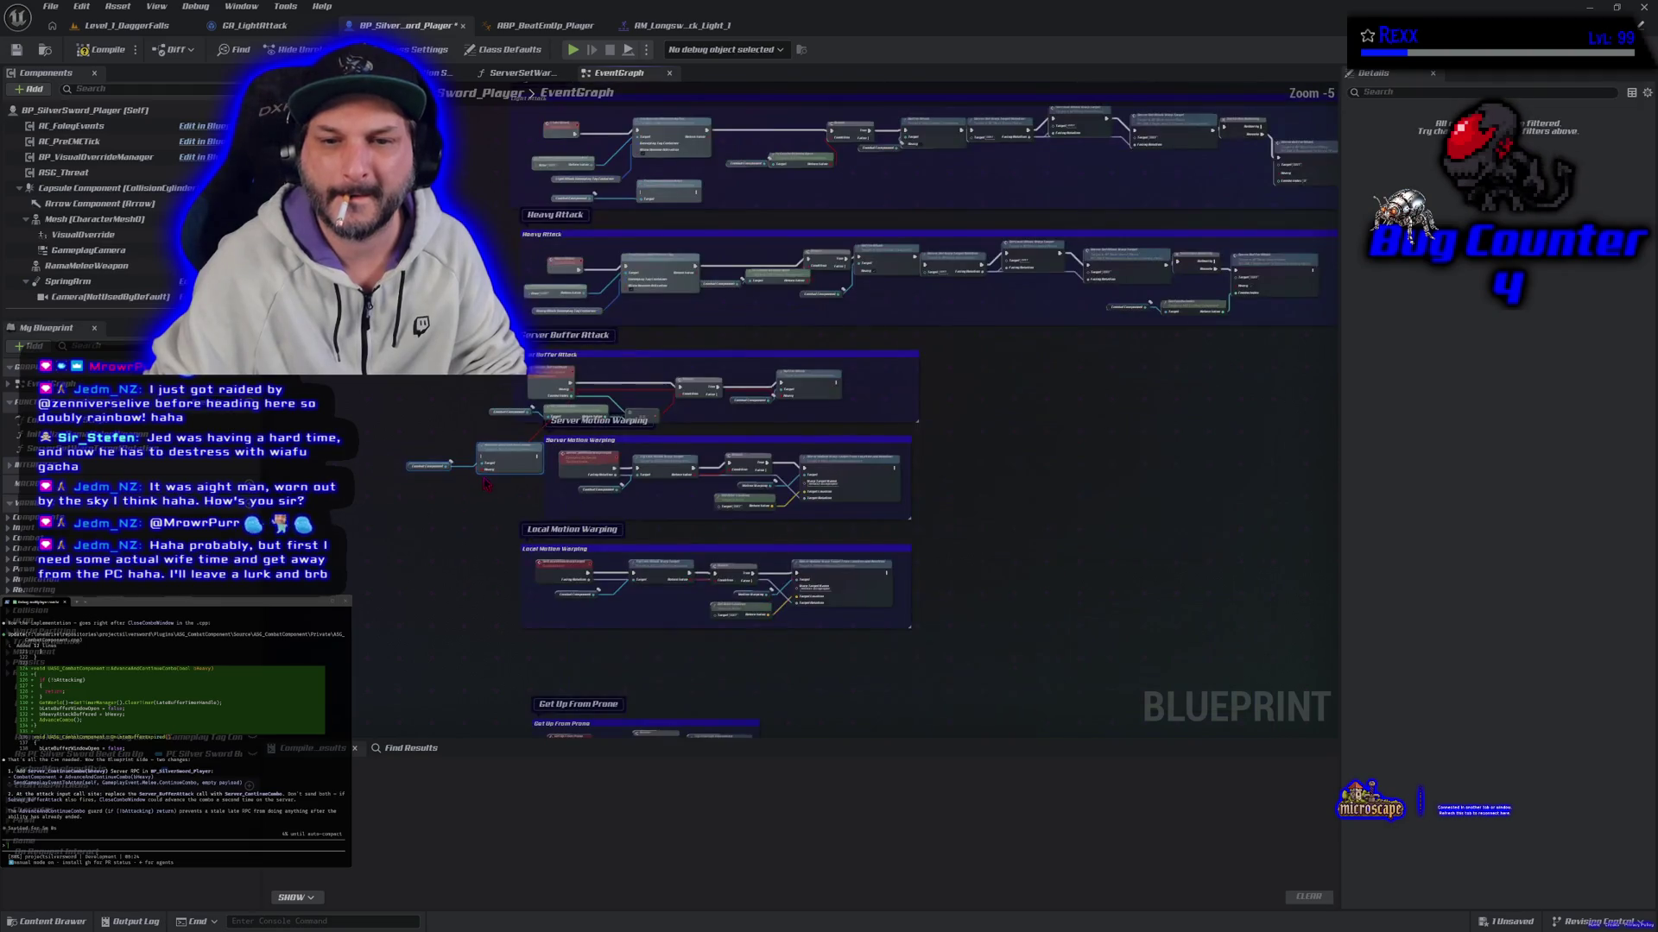
{"action": "mouse_move", "coordinate": [518, 512]}
{"action": "left_mouse_down"}
{"action": "mouse_move", "coordinate": [1166, 443]}
{"action": "mouse_move", "coordinate": [1145, 445]}
{"action": "left_mouse_up"}
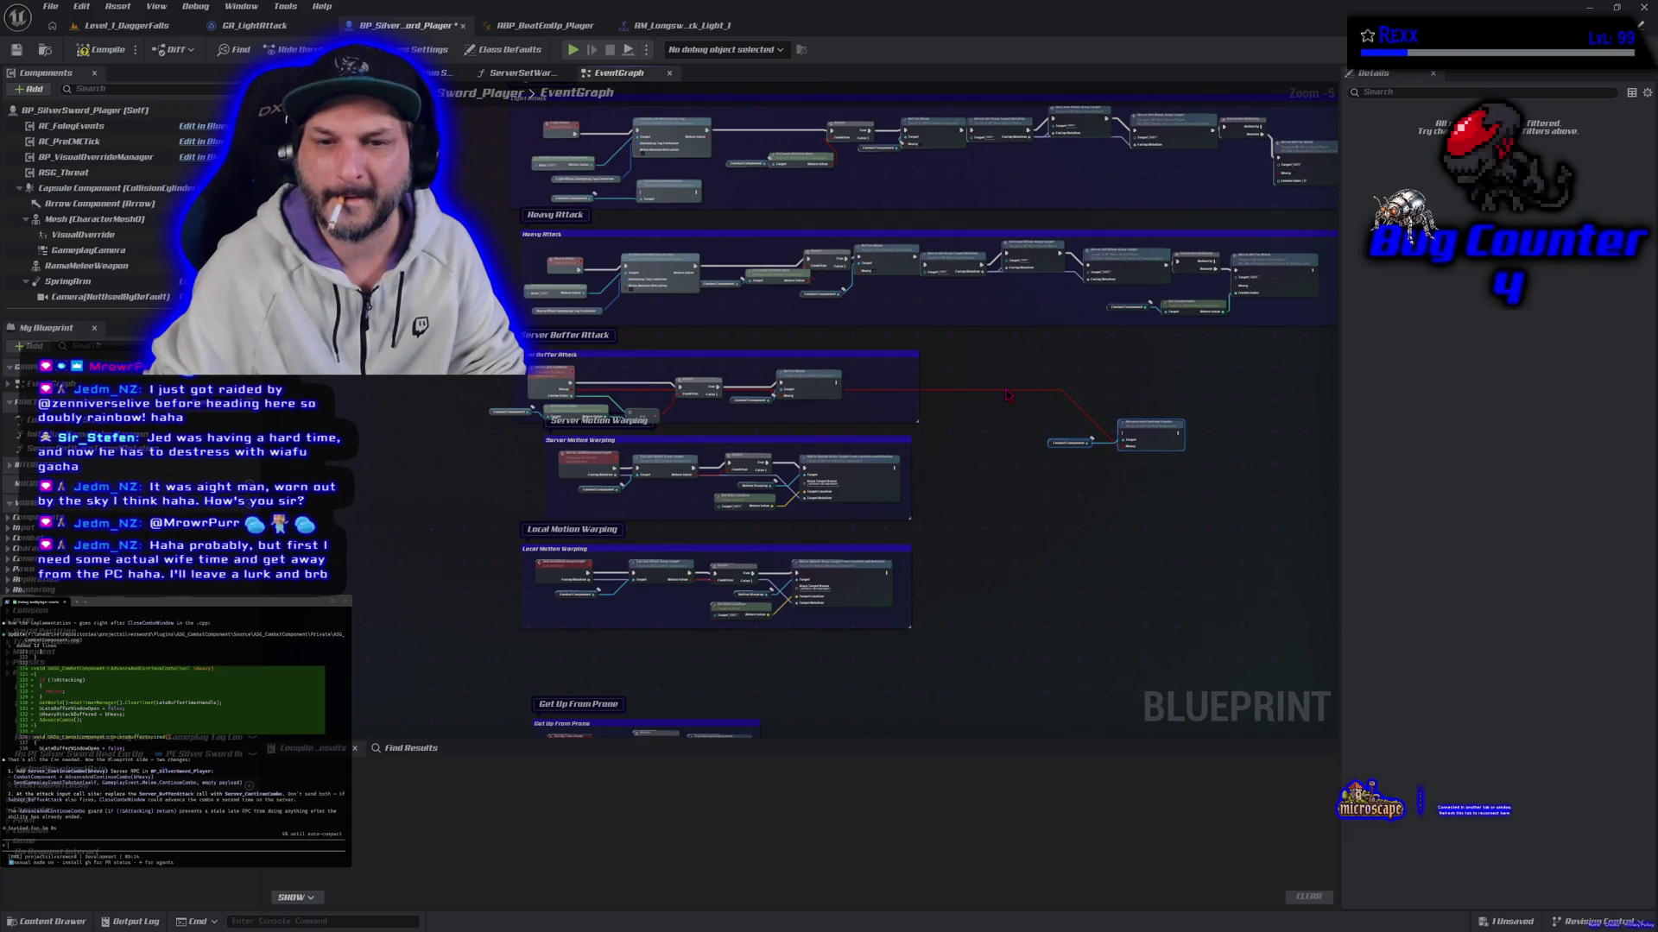
Step: Add a Custom Event named Server_ContinueCombo
{"action": "right_click", "coordinate": [984, 407]}
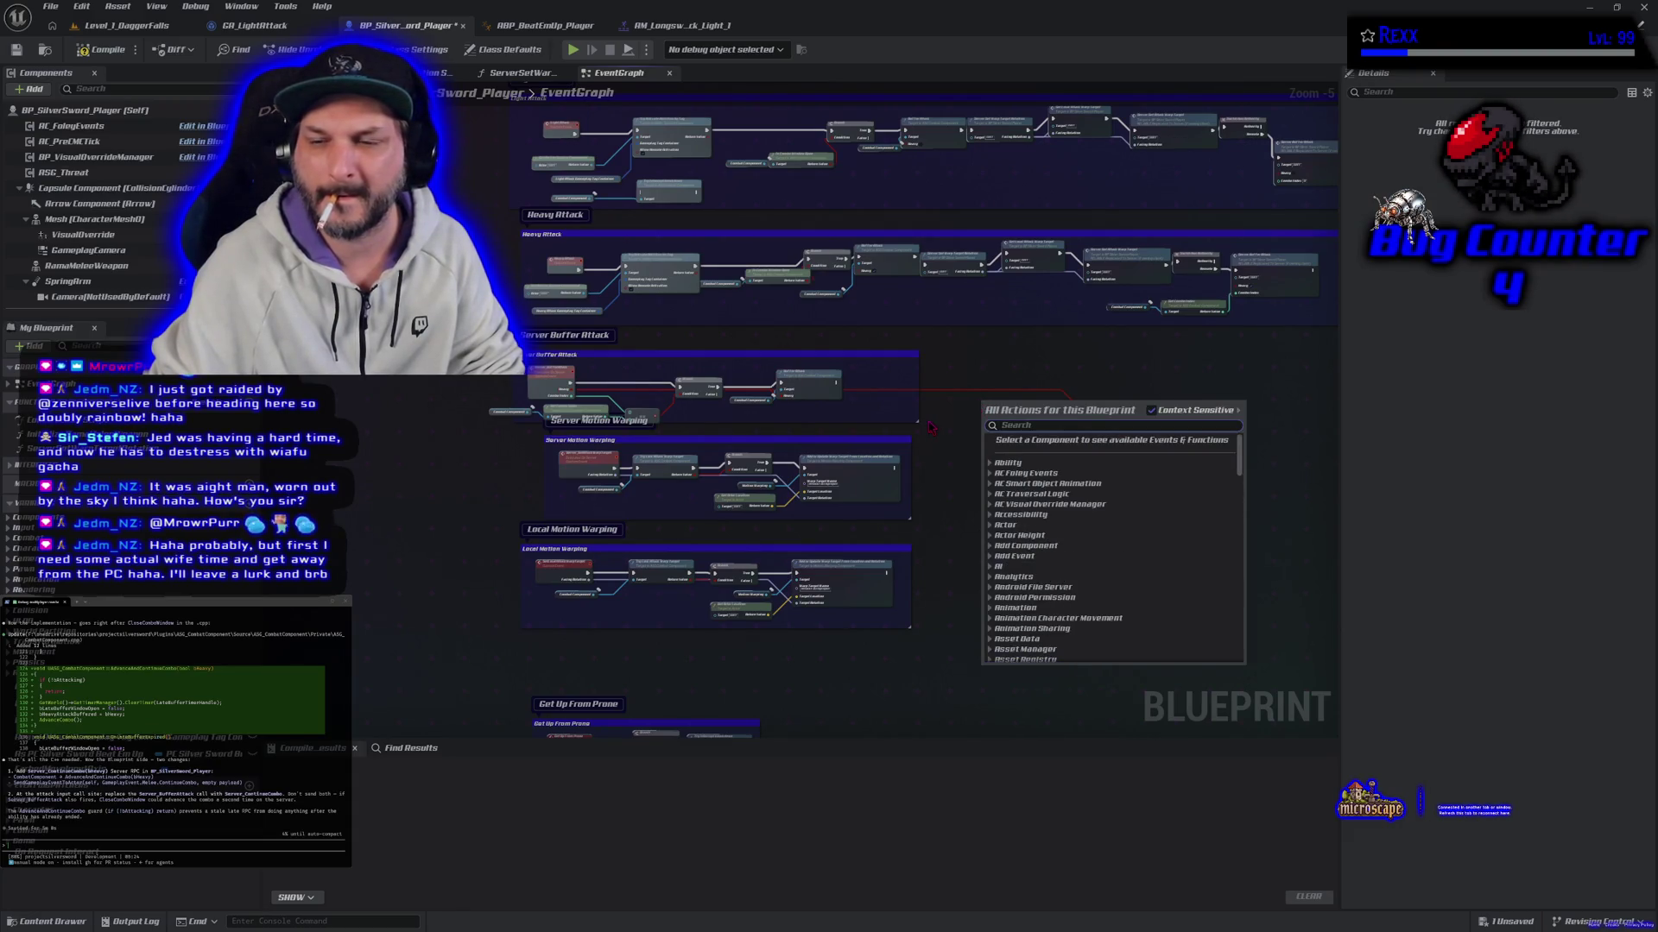
{"action": "left_click", "coordinate": [966, 439]}
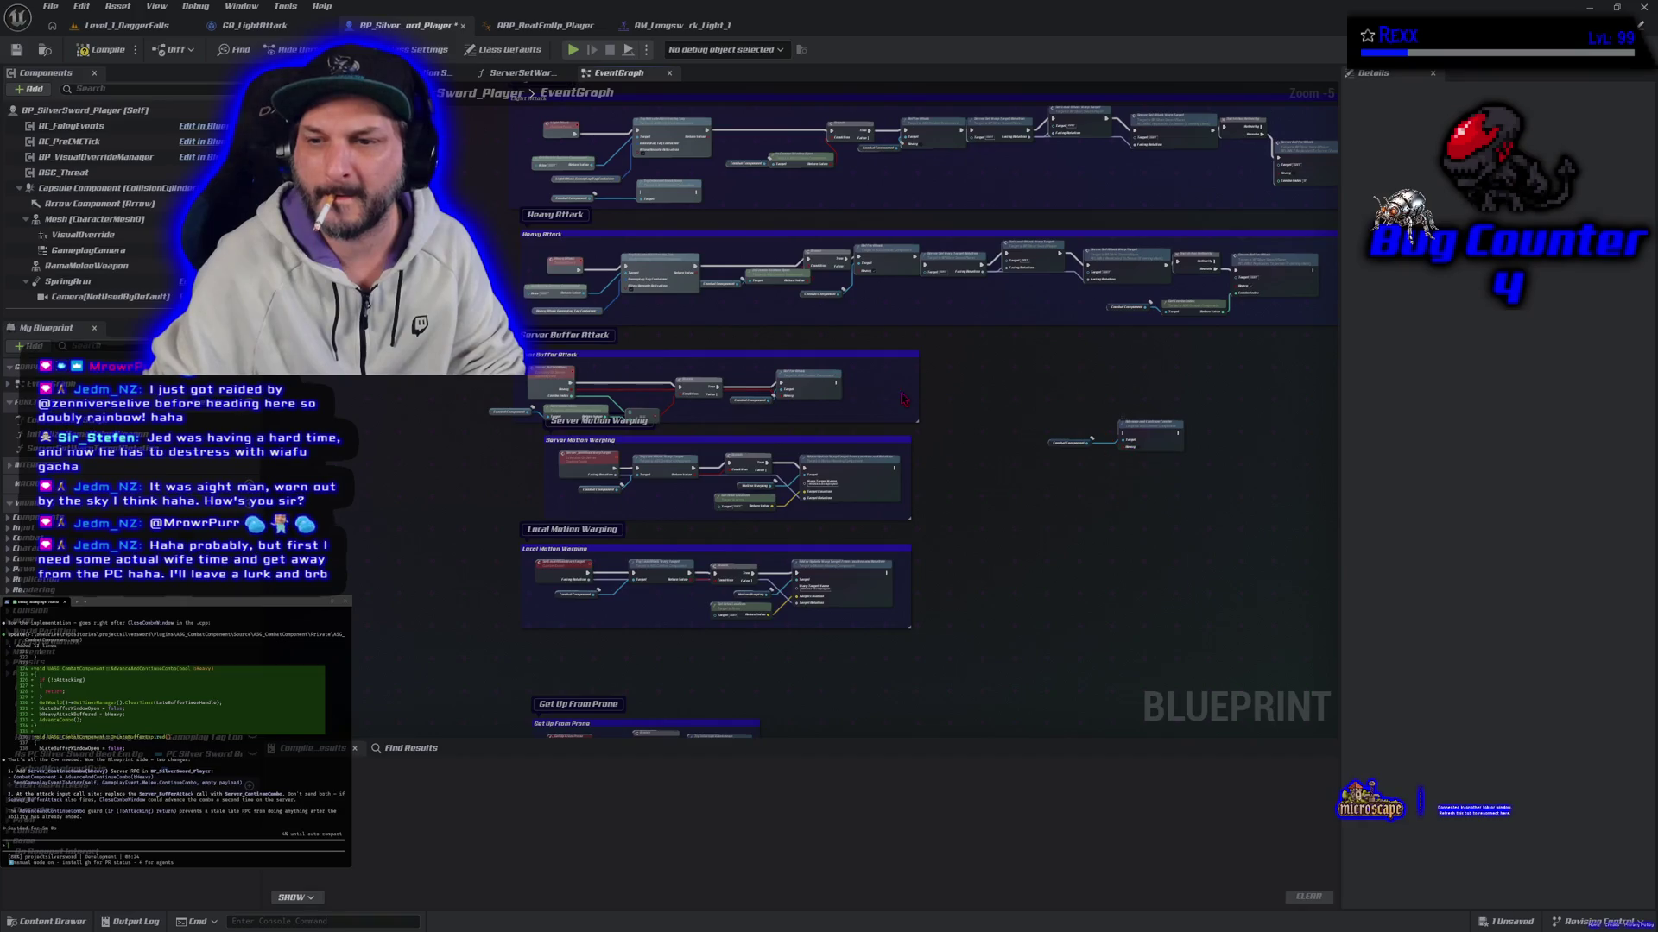
{"action": "right_click", "coordinate": [993, 414]}
{"action": "type", "text": "custo"}
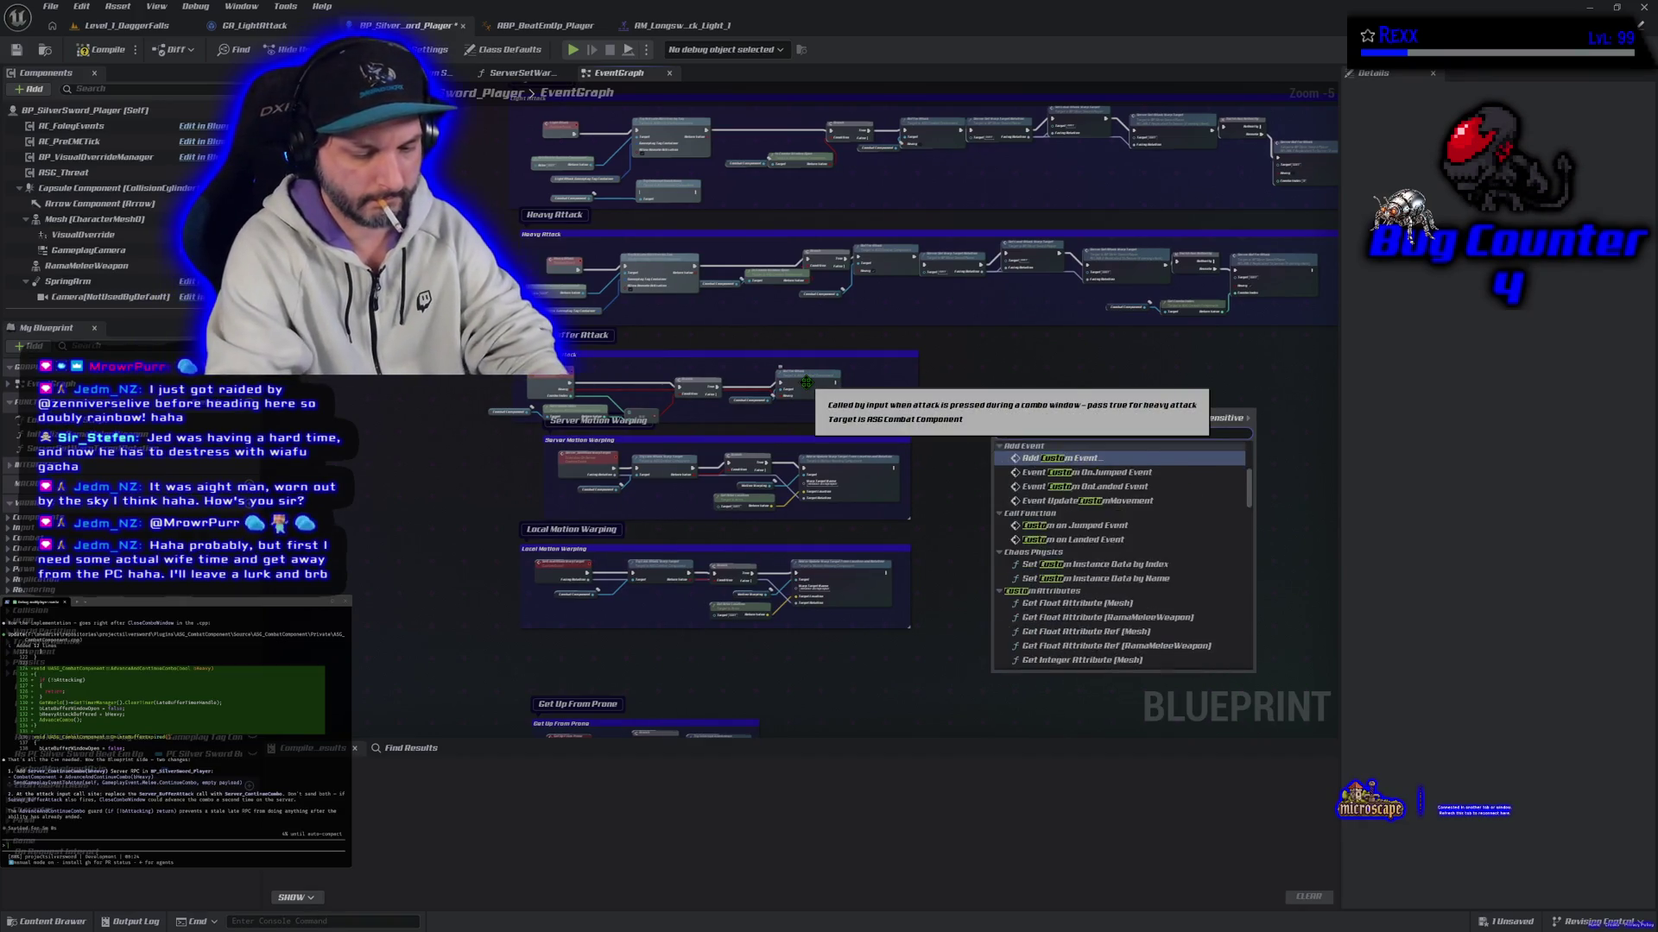
{"action": "type", "text": "m event"}
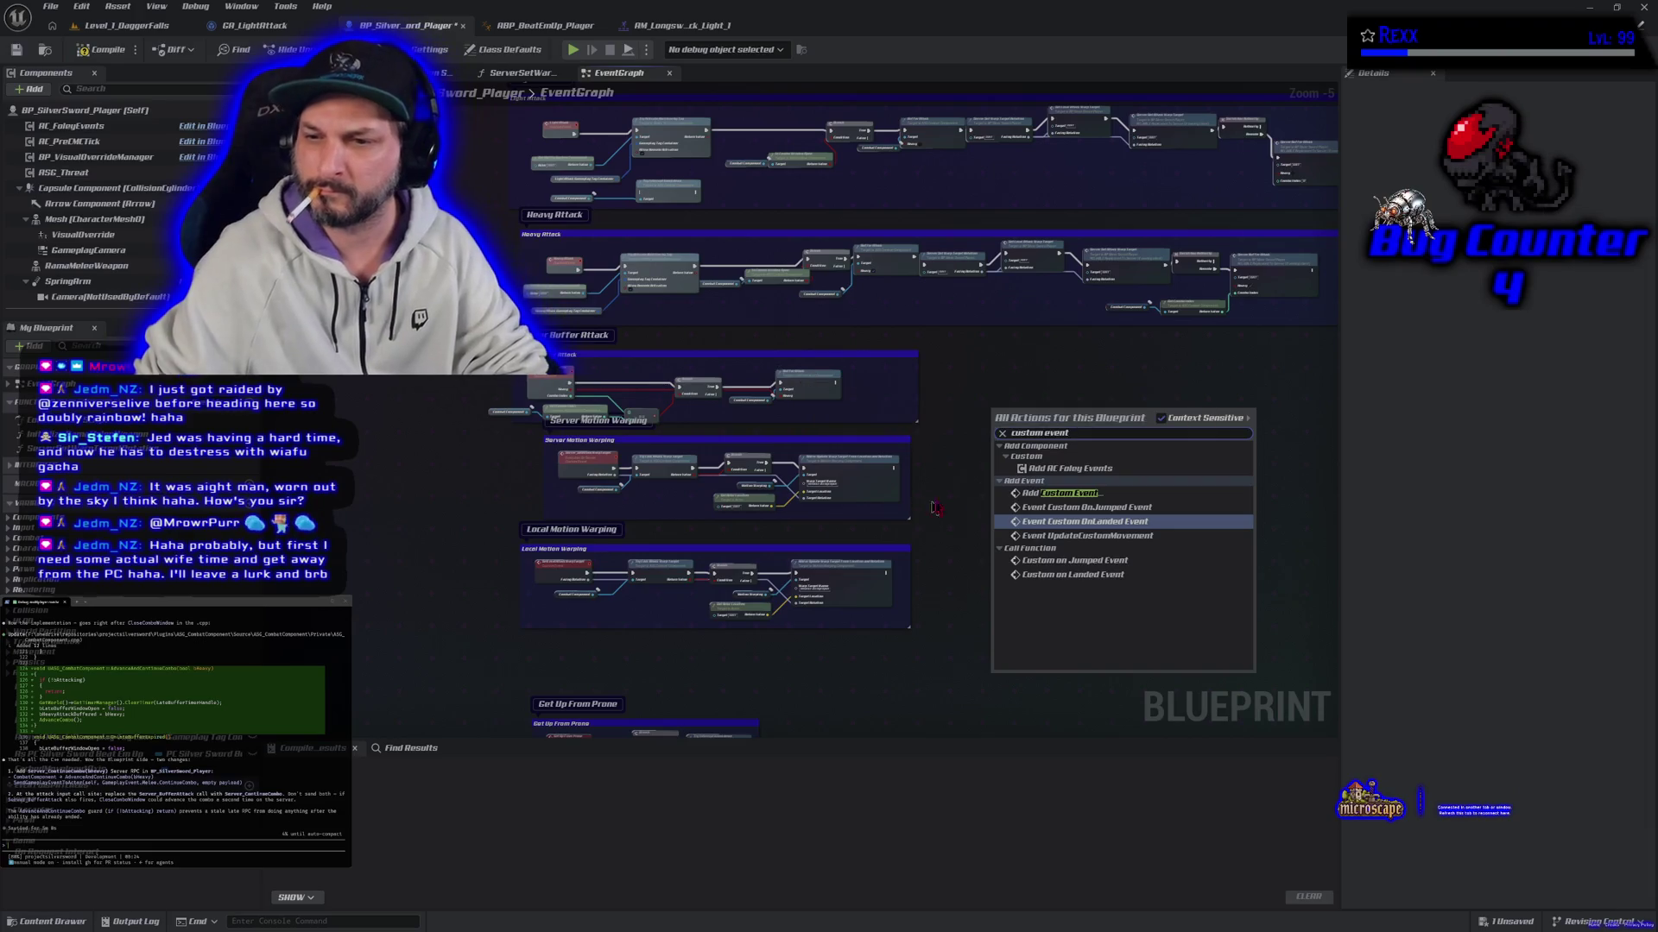
{"action": "left_click", "coordinate": [1032, 494]}
{"action": "scroll", "coordinate": [1019, 447], "scroll_direction": "up", "scroll_amount": 5}
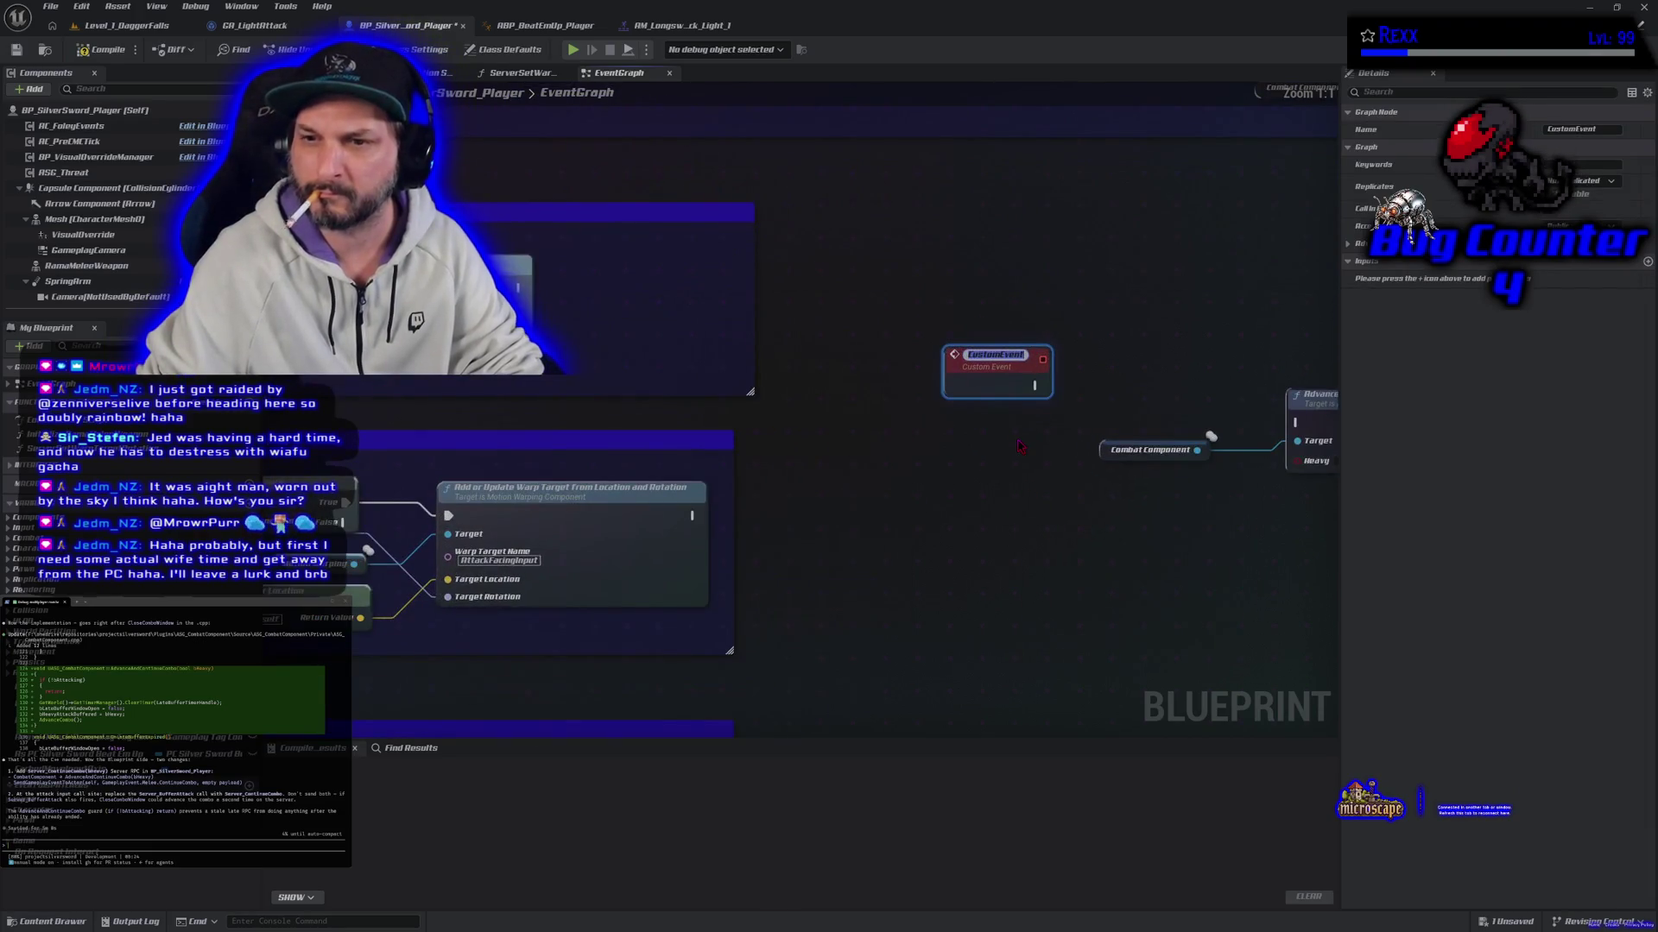
{"action": "type", "text": "Server_"}
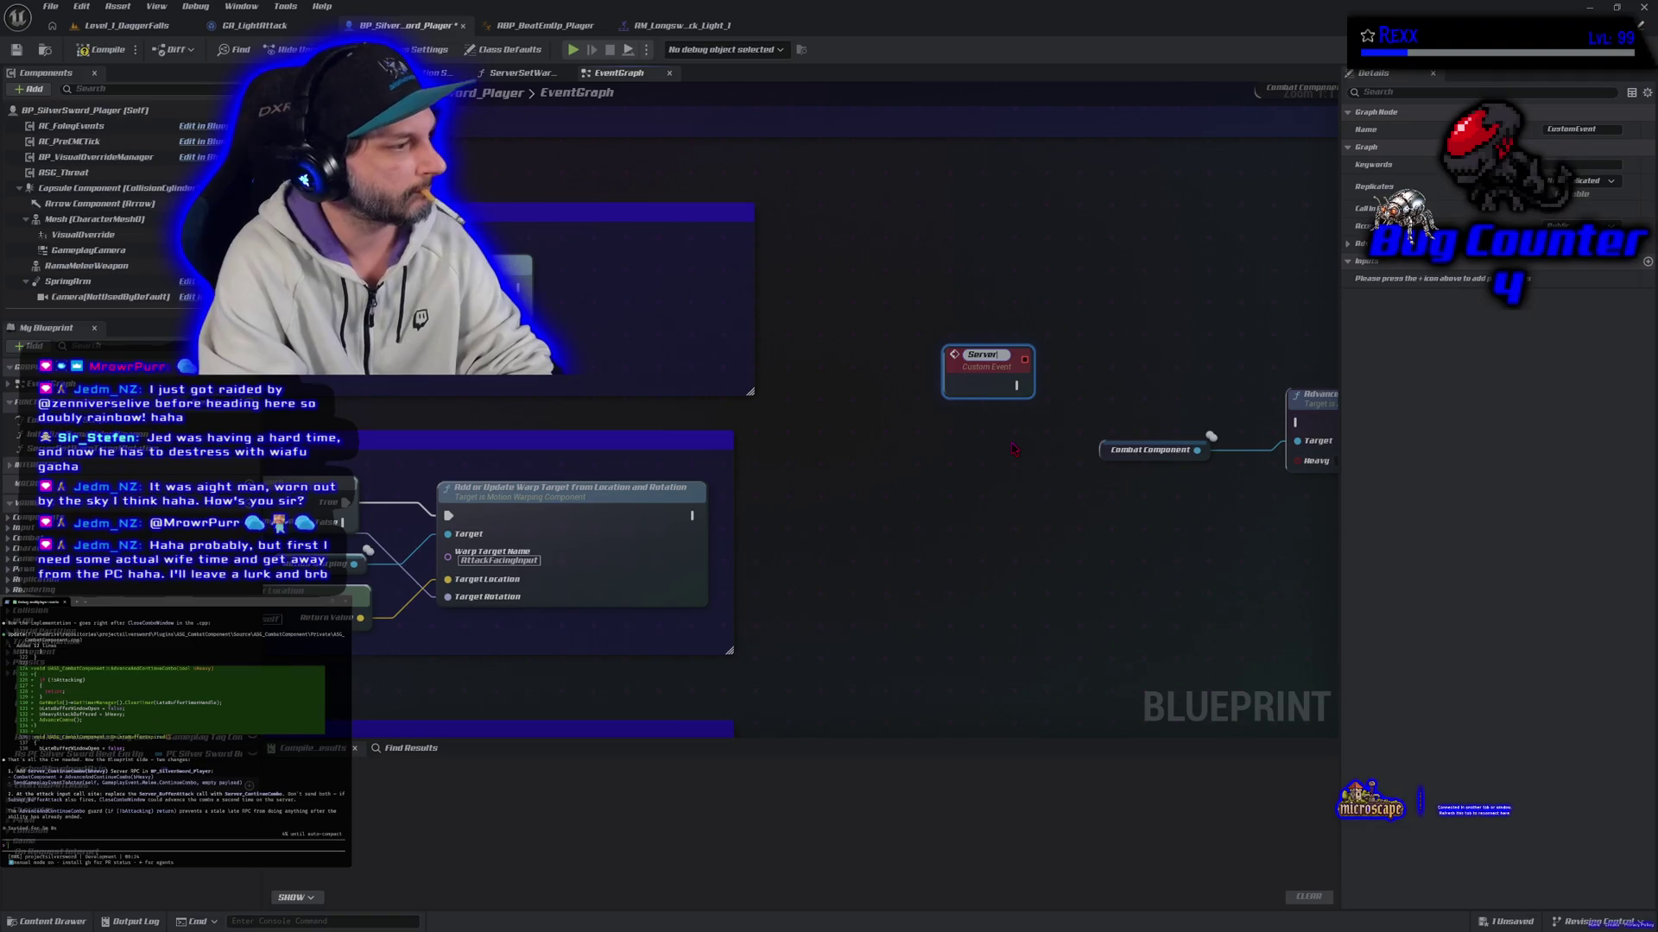
{"action": "type", "text": "Cont"}
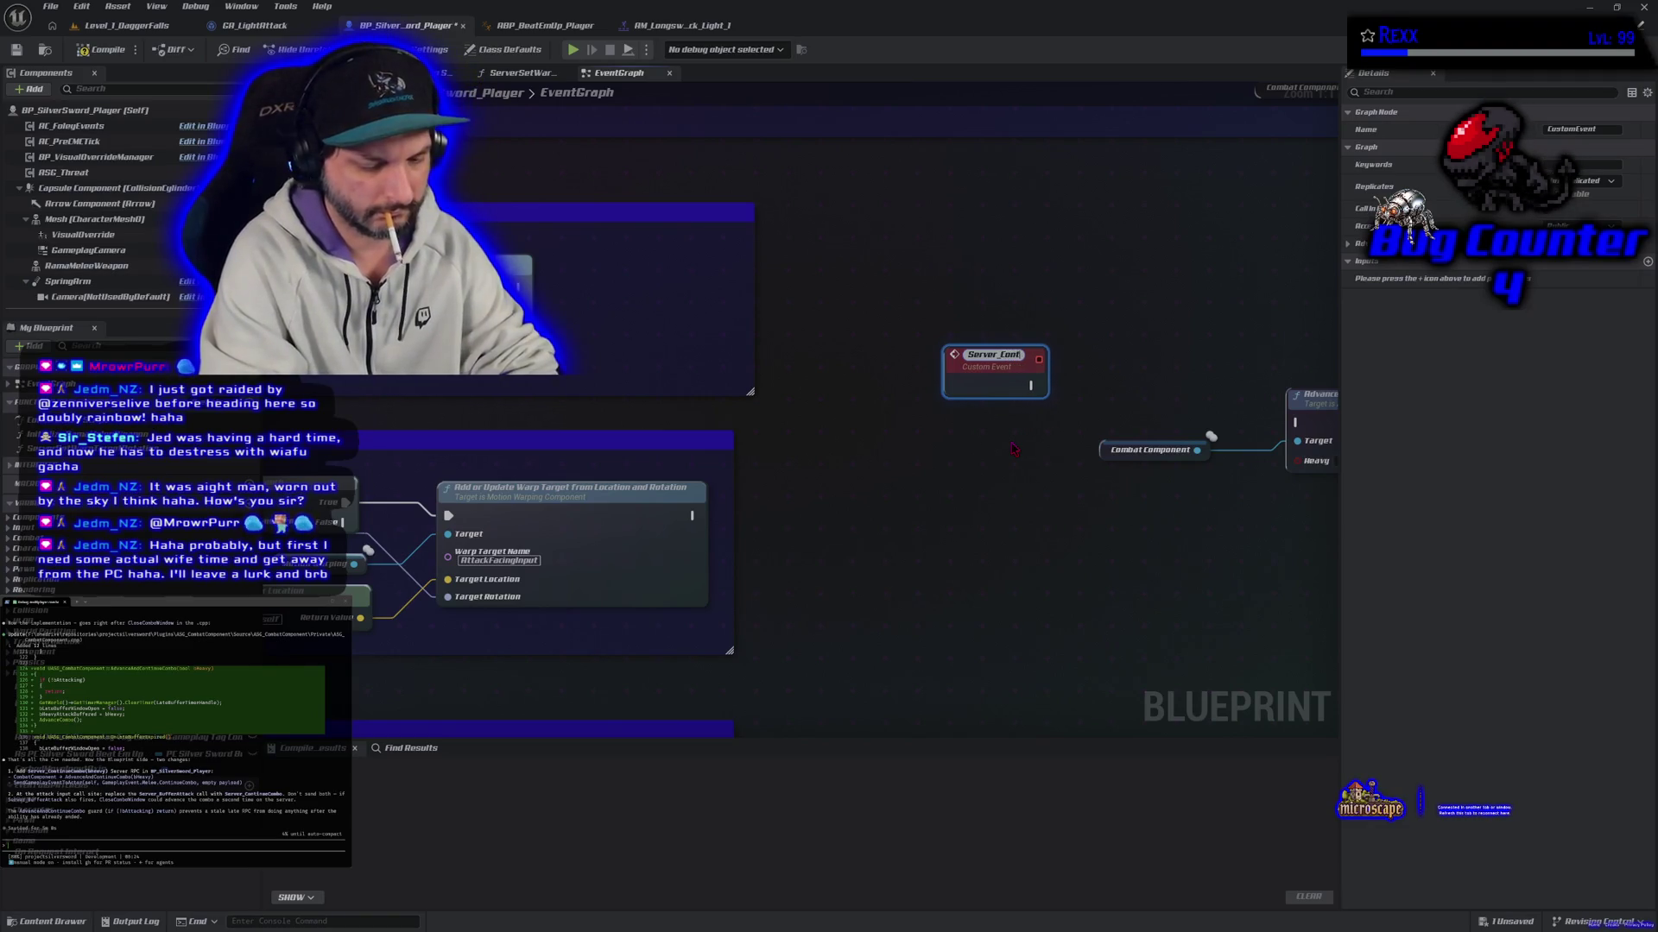
{"action": "type", "text": "inueCo"}
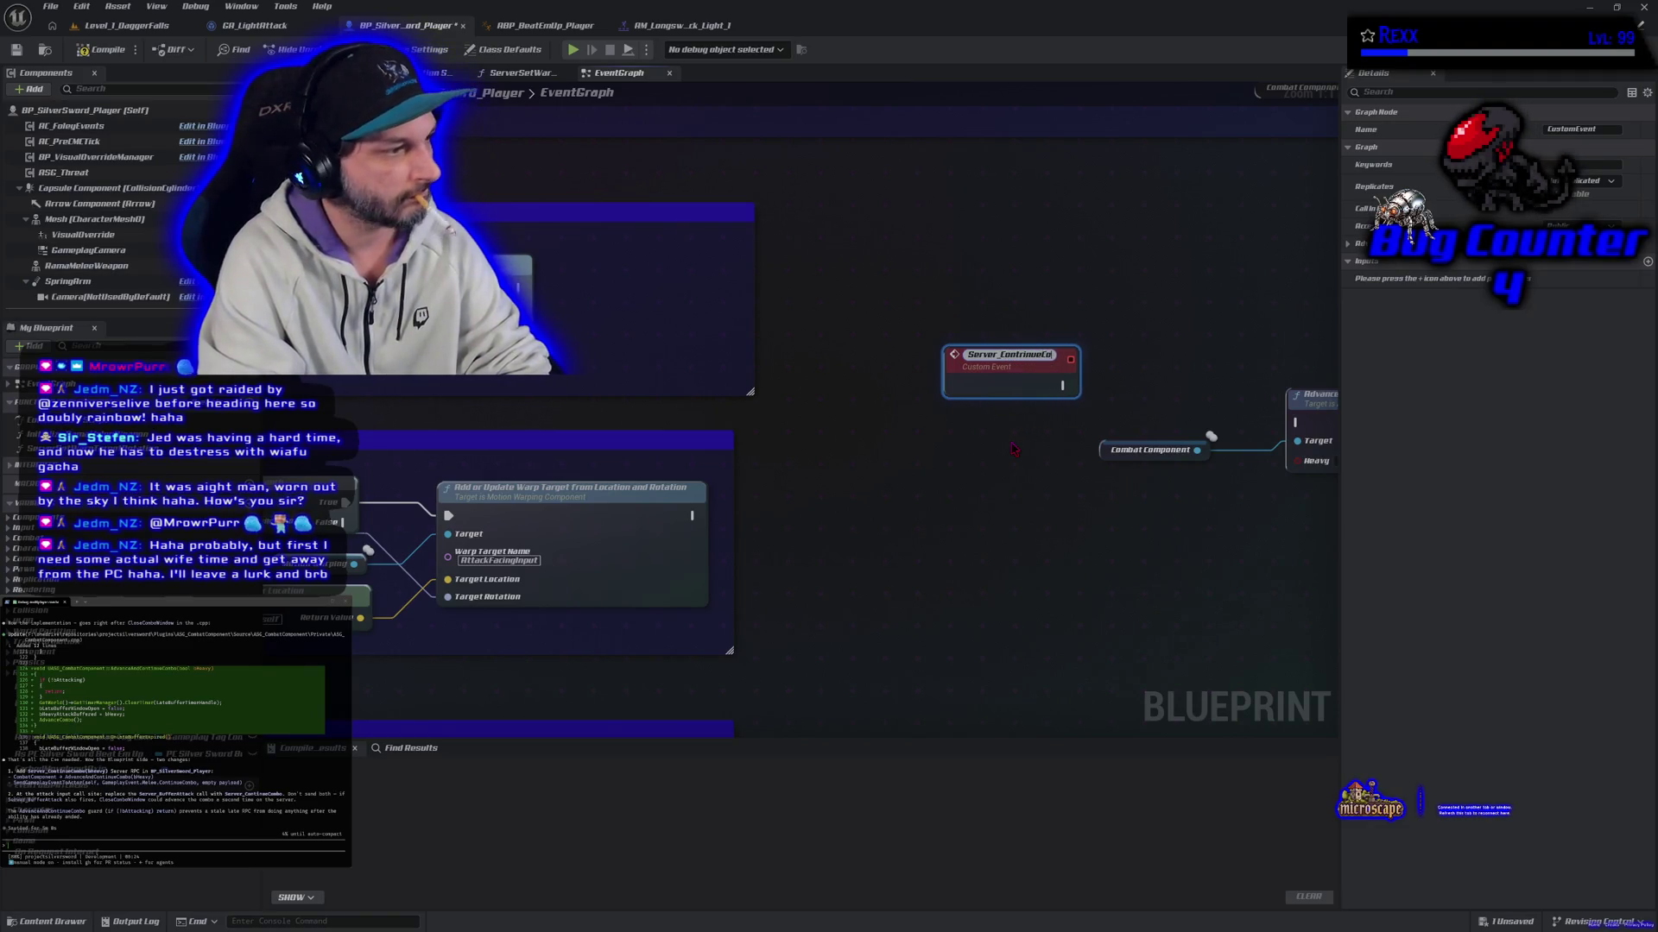
{"action": "type", "text": "mbo"}
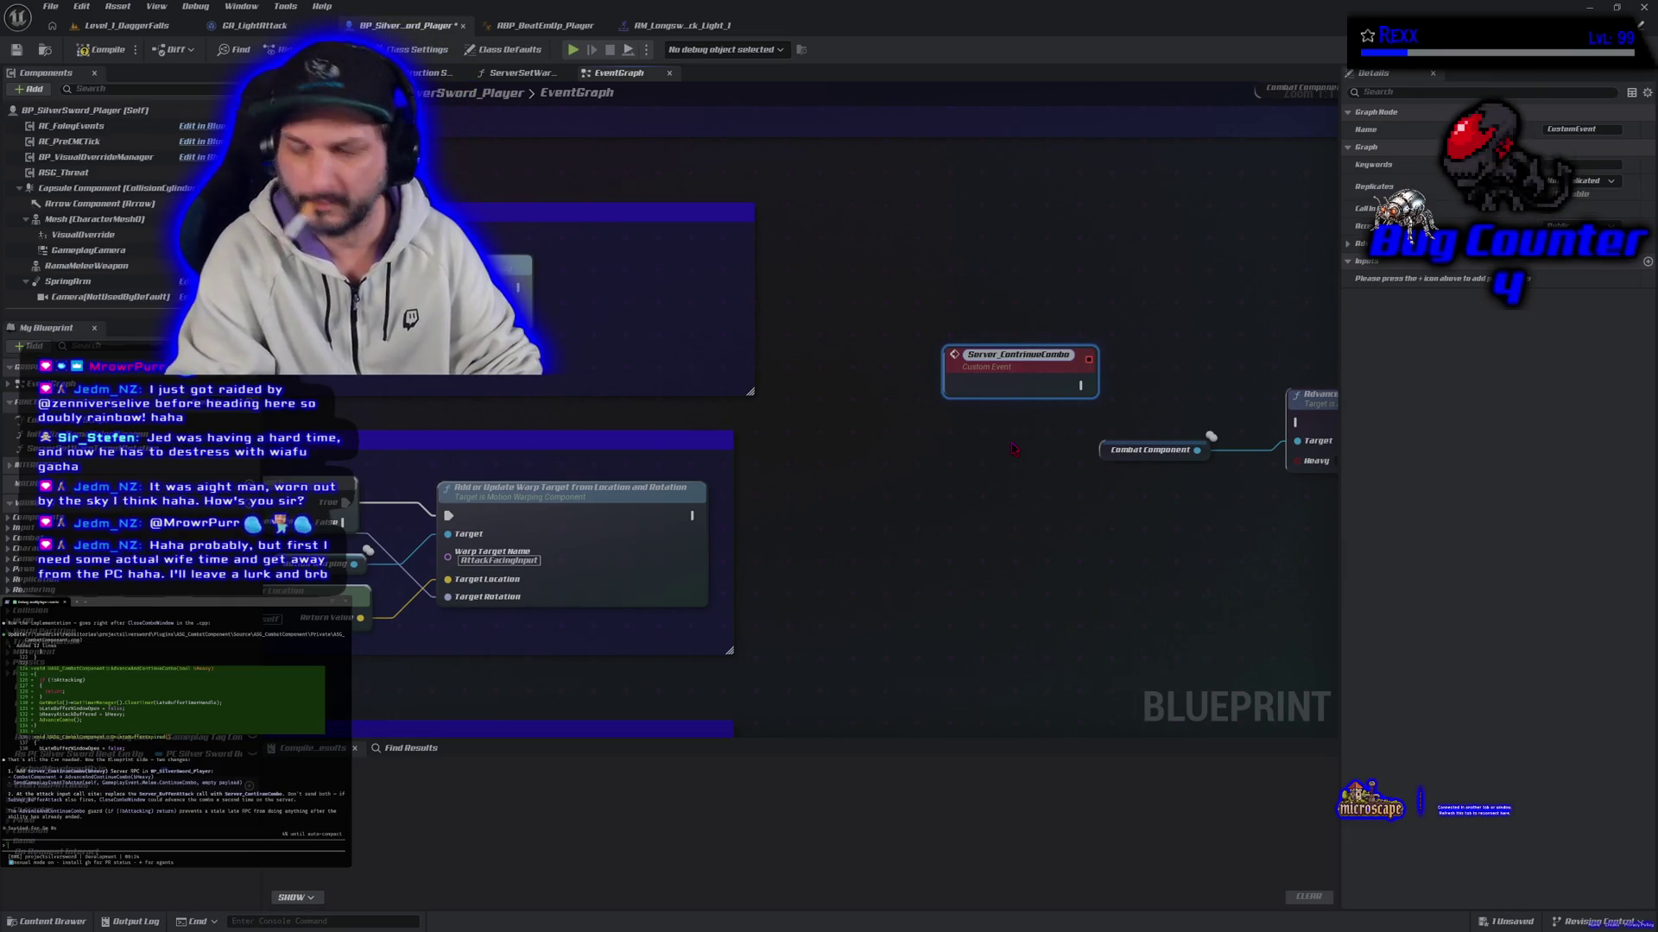
{"action": "key", "text": "Return"}
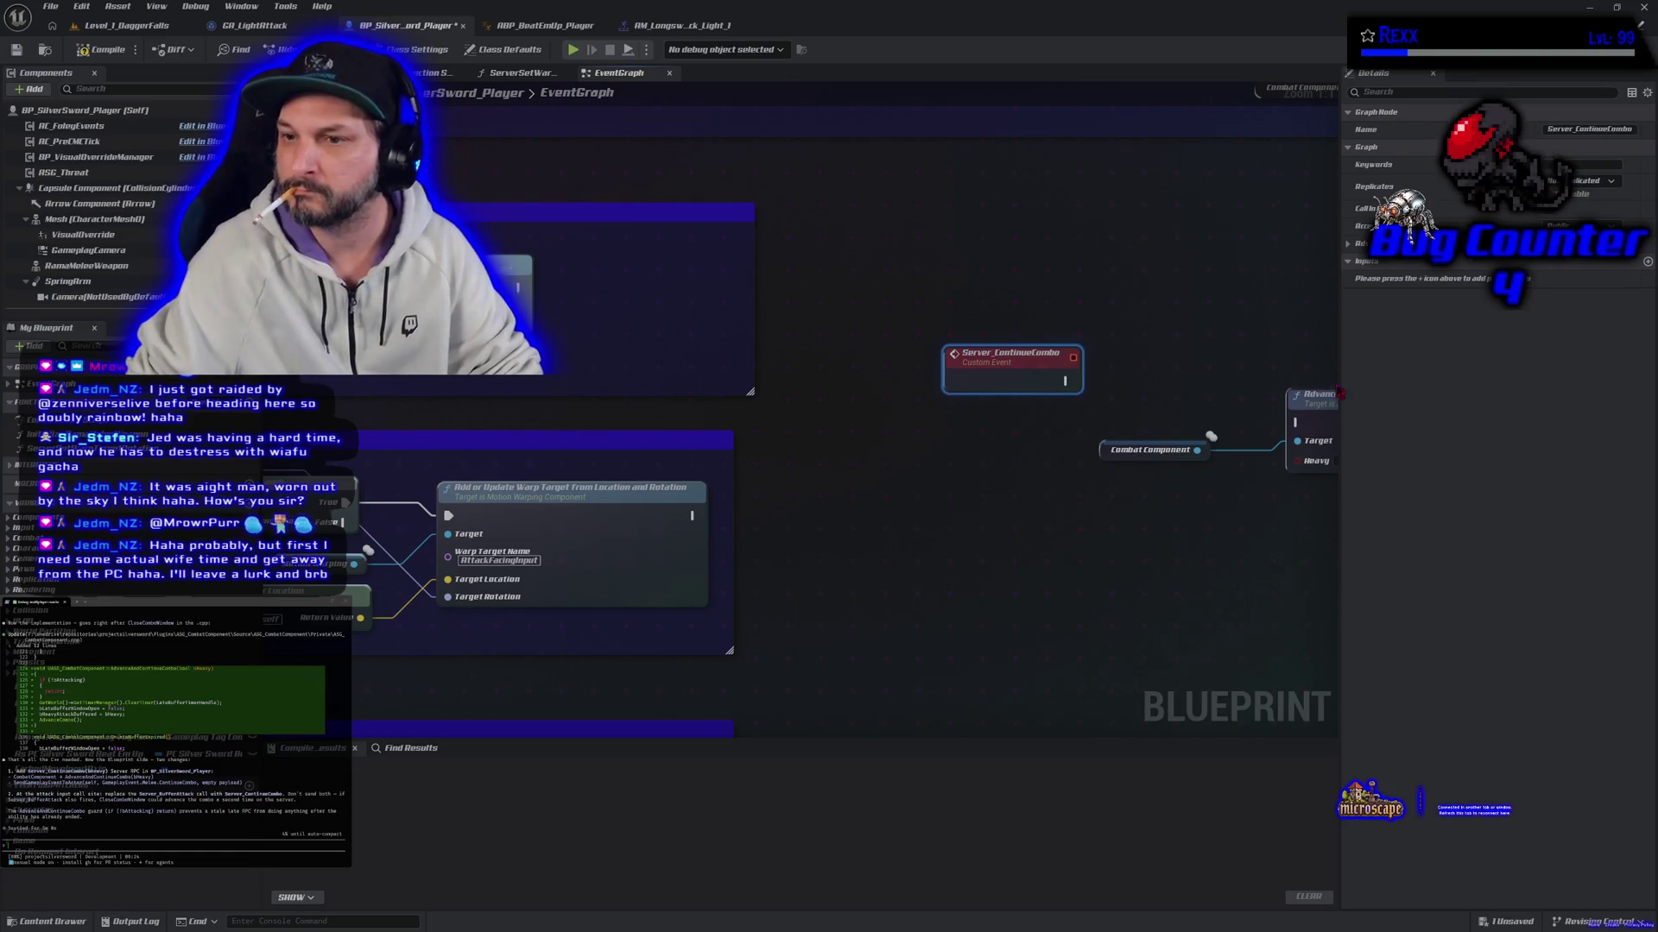
Step: Give Server_ContinueCombo a Heavy input parameter and compile the Blueprint
{"action": "left_click", "coordinate": [102, 49]}
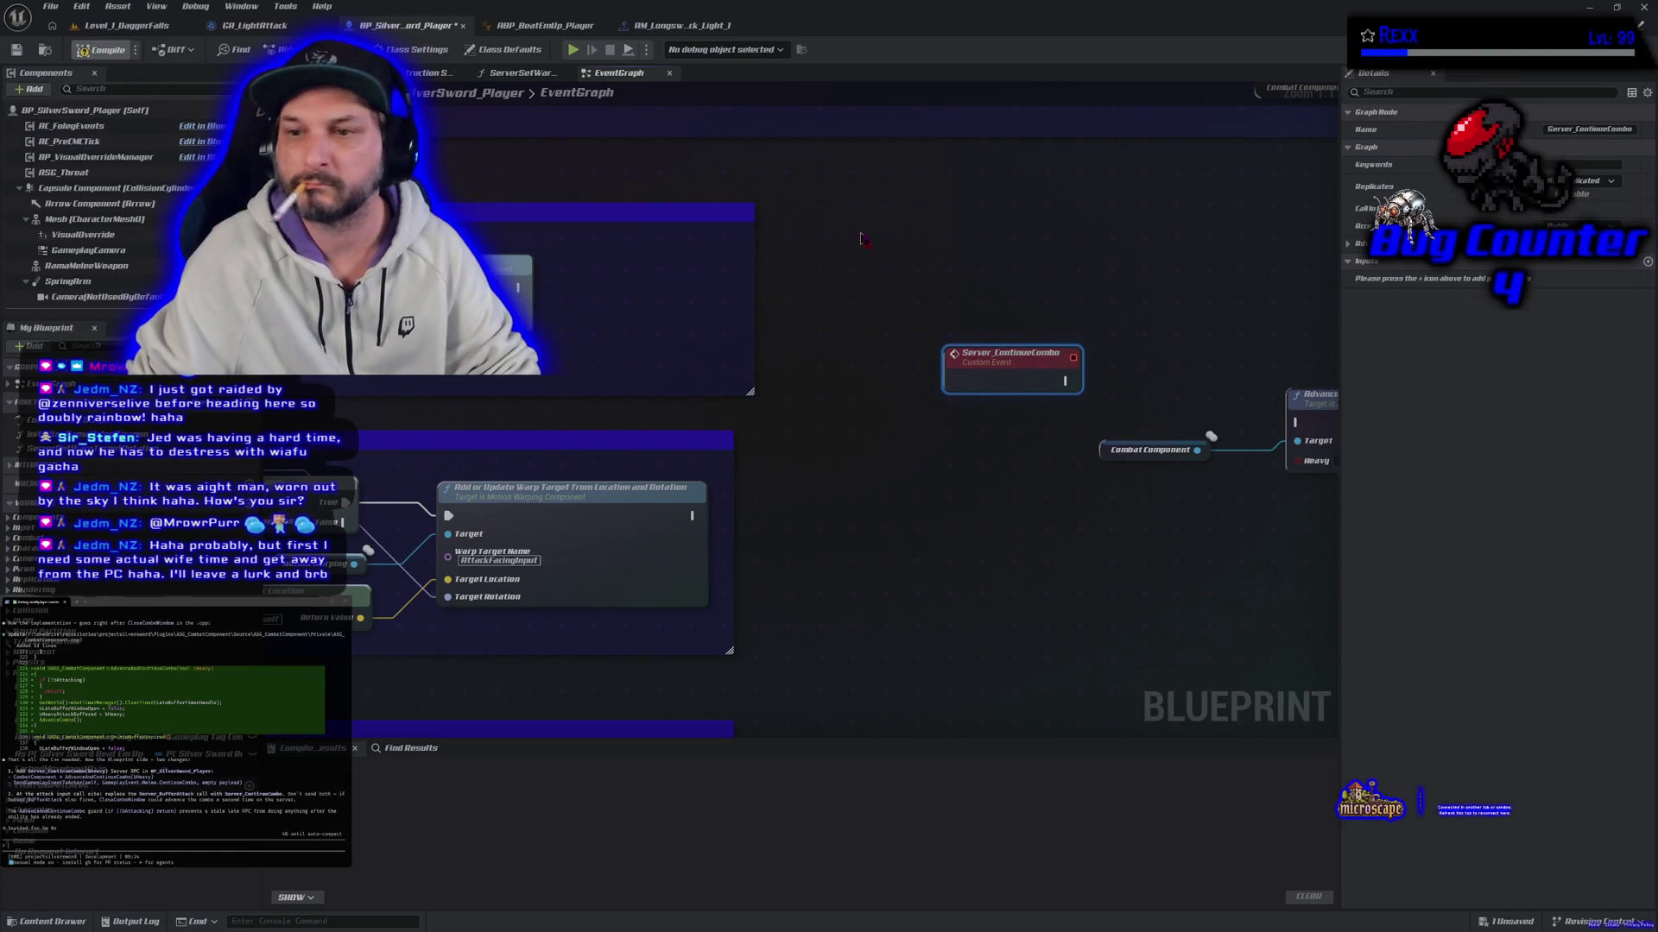
{"action": "left_click", "coordinate": [1646, 261]}
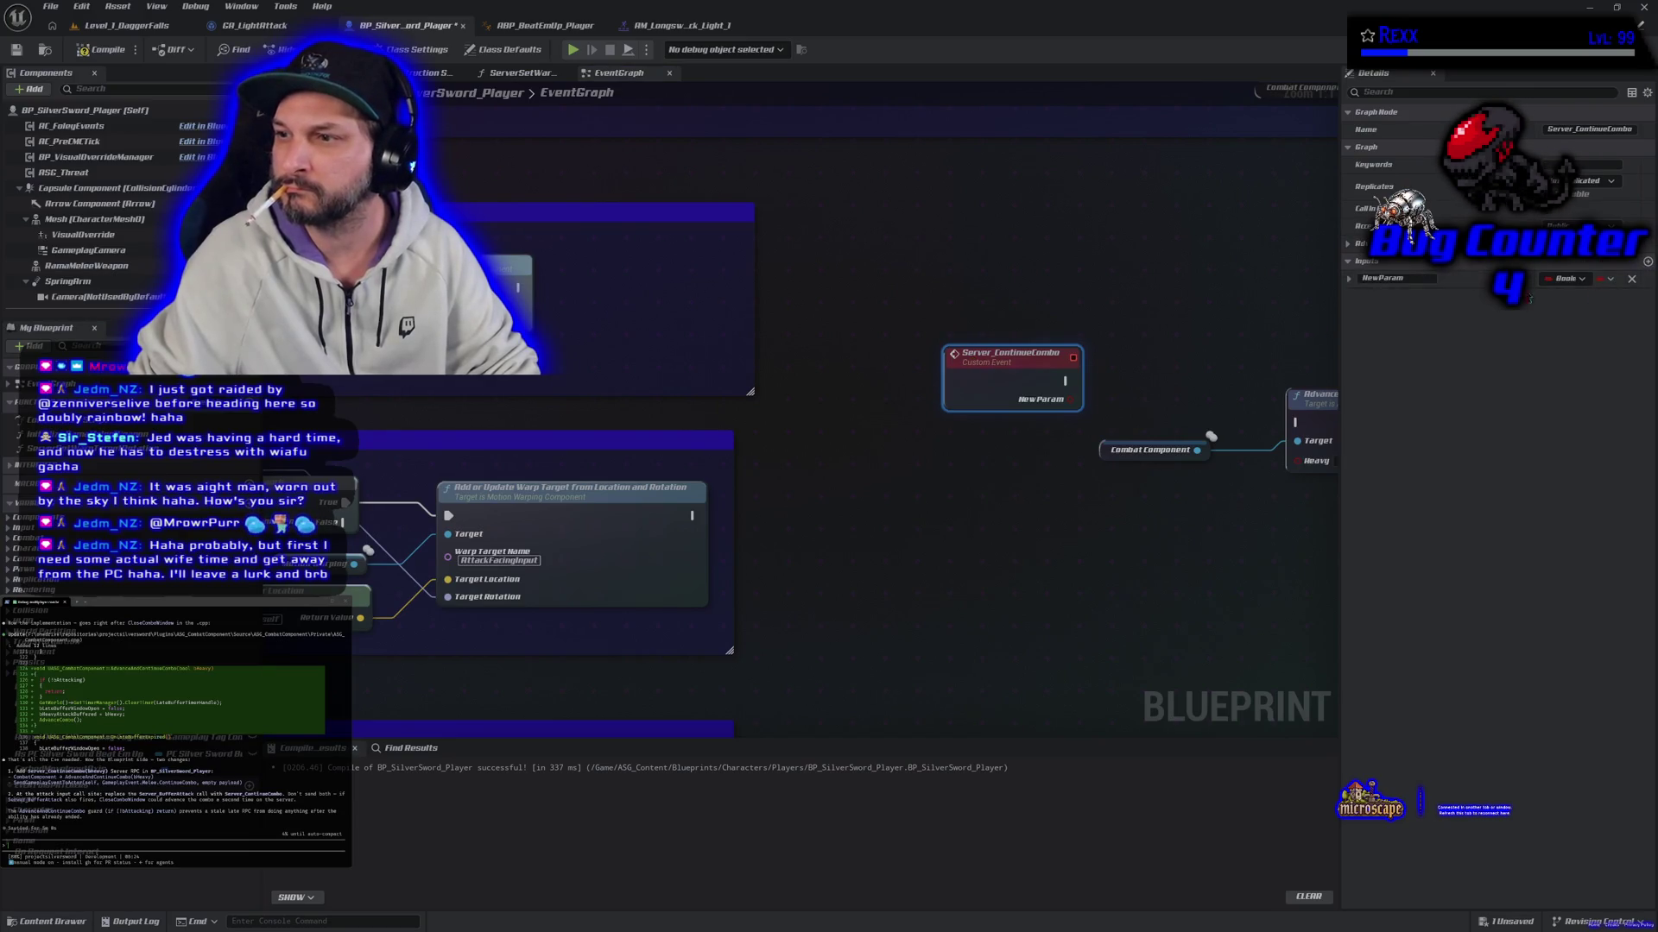
{"action": "type", "text": "bHeavy"}
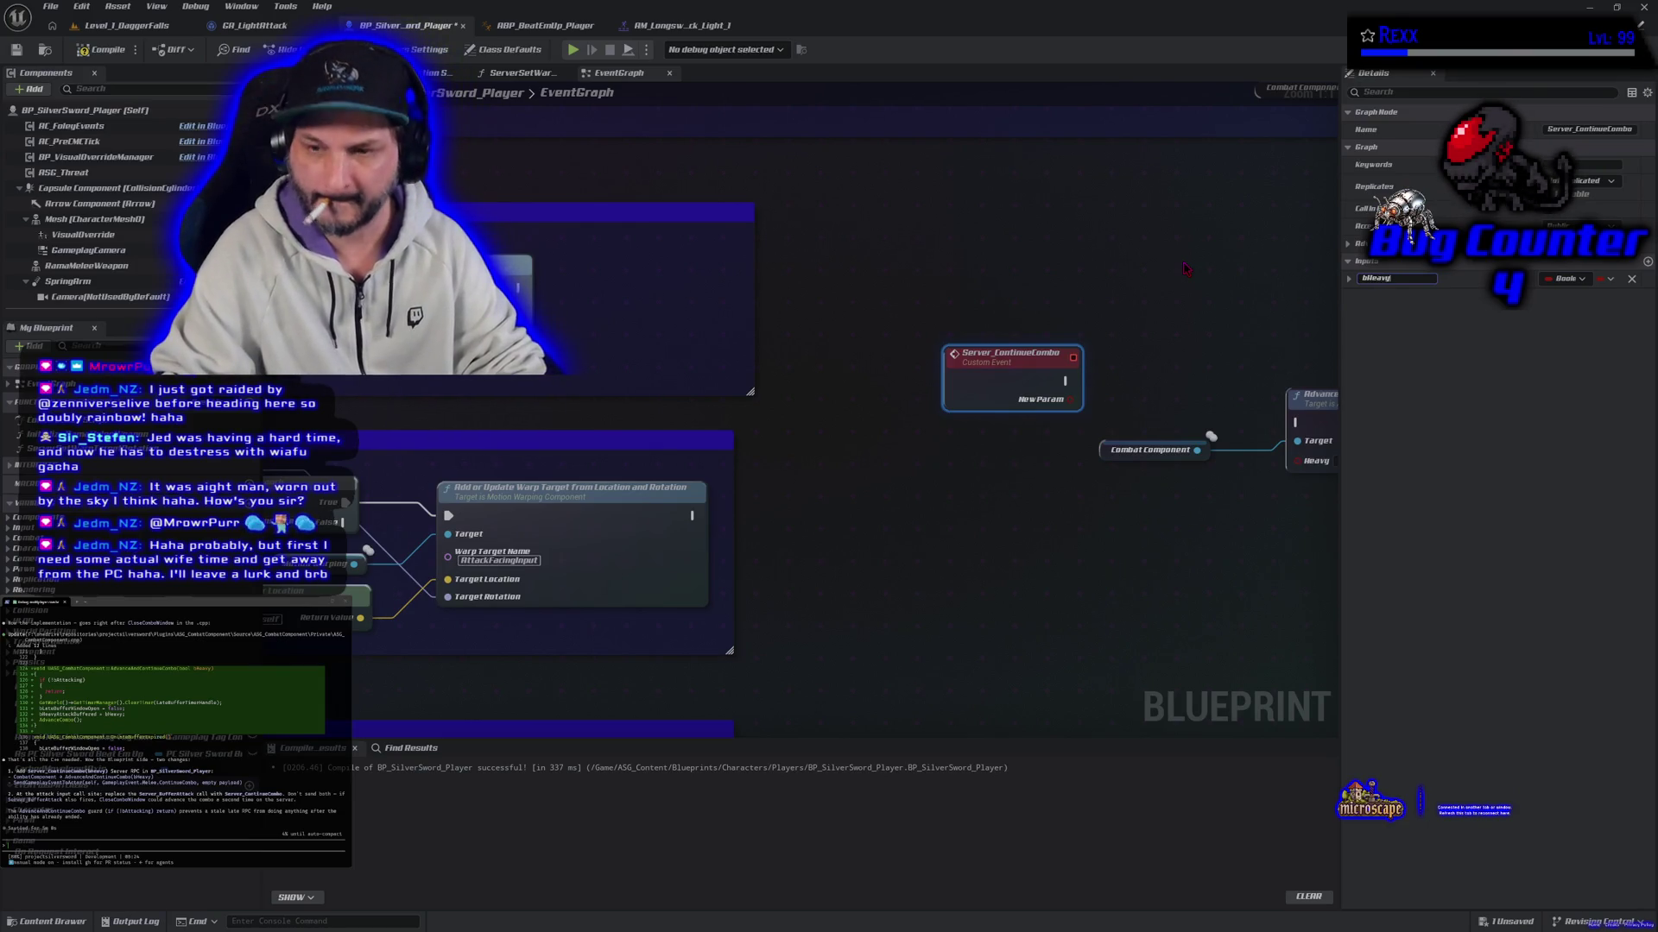
{"action": "key", "text": "Return"}
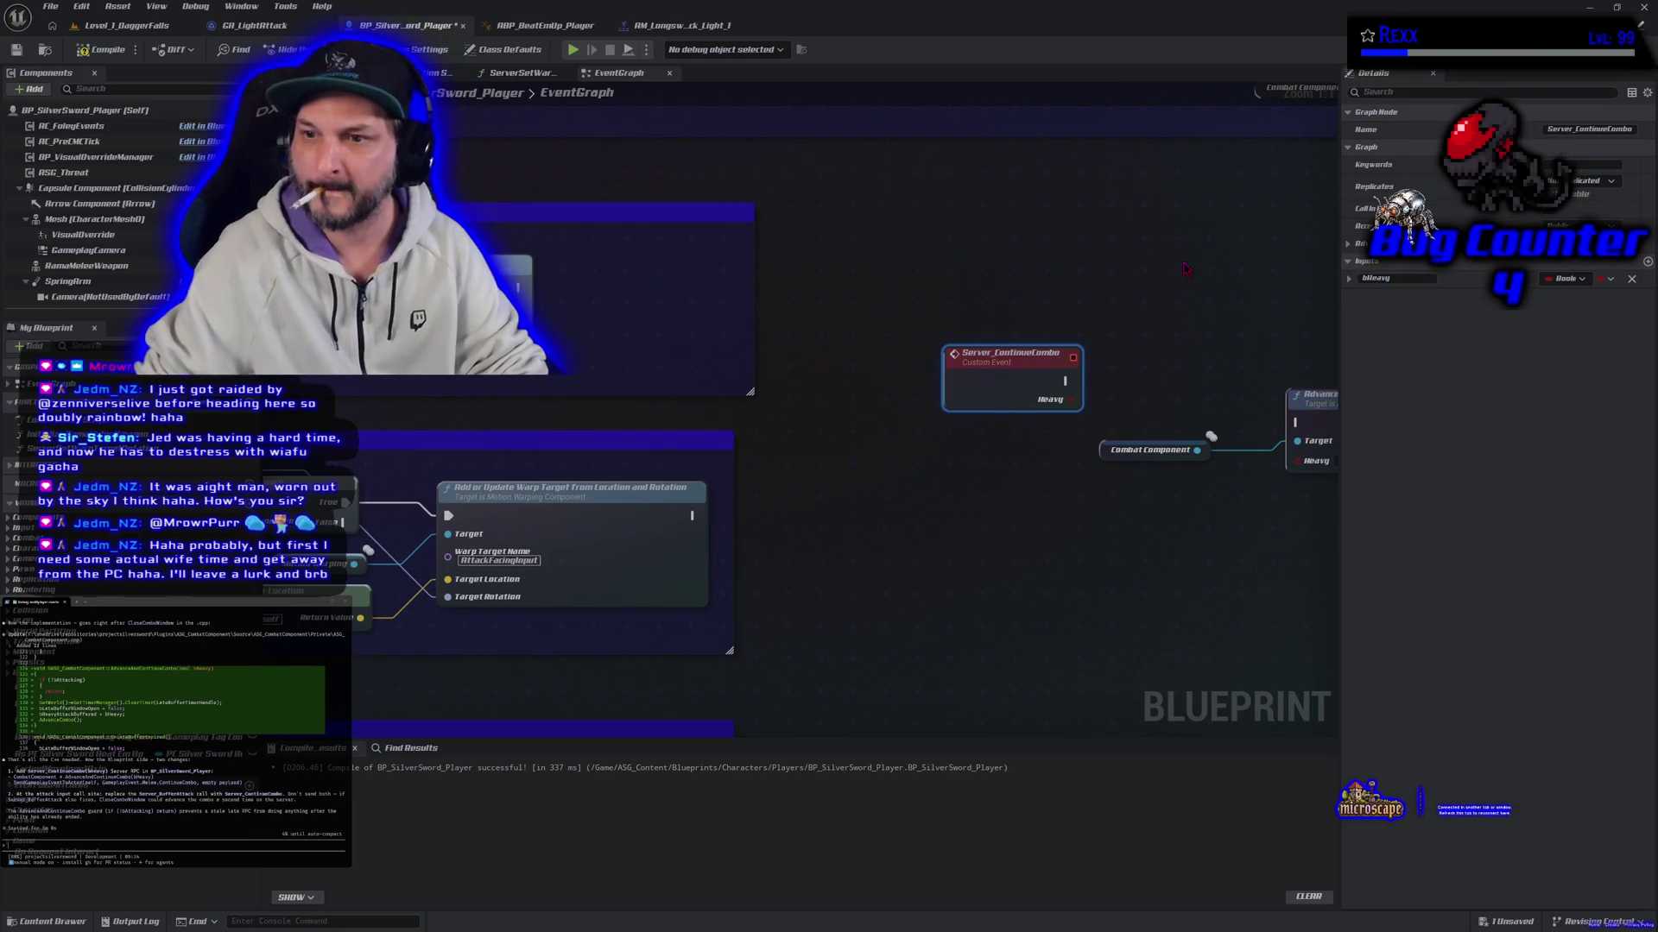
{"action": "left_click", "coordinate": [98, 54]}
Step: Wire the event's execution and Heavy output into Advance and Continue Combo
{"action": "mouse_move", "coordinate": [1068, 381]}
{"action": "left_mouse_down"}
{"action": "mouse_move", "coordinate": [1122, 406]}
{"action": "mouse_move", "coordinate": [1286, 406]}
{"action": "mouse_move", "coordinate": [1295, 422]}
{"action": "left_mouse_up"}
{"action": "mouse_move", "coordinate": [1305, 406]}
{"action": "left_mouse_down"}
{"action": "mouse_move", "coordinate": [1283, 376]}
{"action": "mouse_move", "coordinate": [1229, 380]}
{"action": "left_mouse_up"}
{"action": "mouse_move", "coordinate": [1113, 459]}
{"action": "left_mouse_down"}
{"action": "mouse_move", "coordinate": [1083, 449]}
{"action": "mouse_move", "coordinate": [1216, 420]}
{"action": "left_mouse_up"}
{"action": "left_click_drag", "start_coordinate": [1286, 501], "coordinate": [904, 508]}
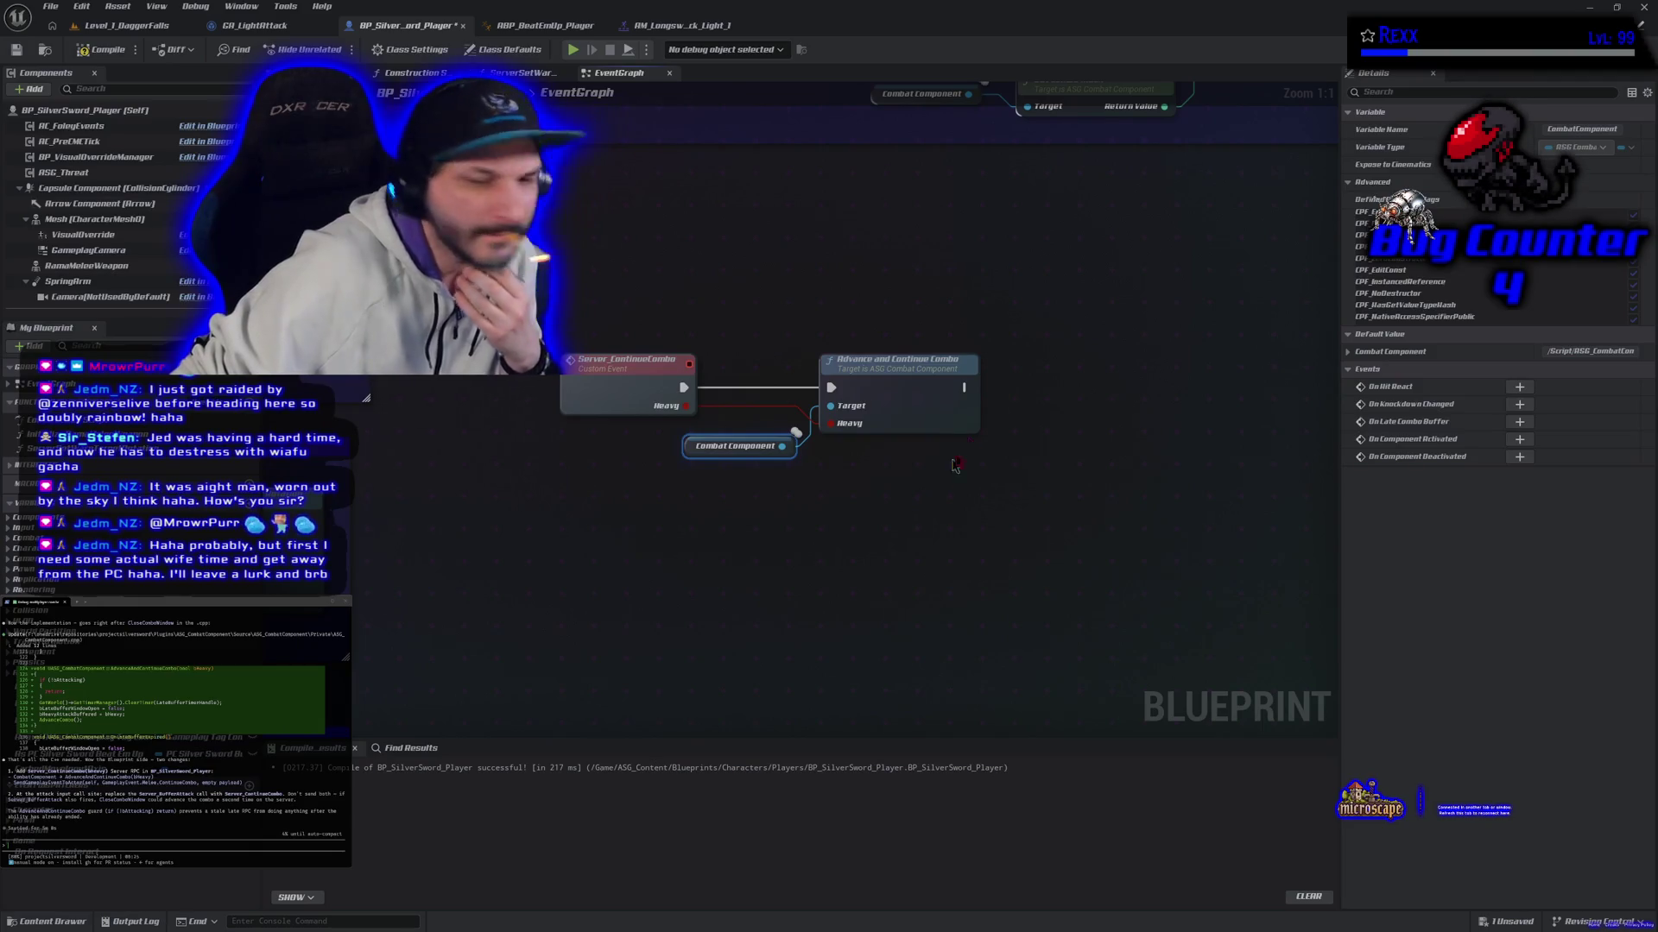
{"action": "left_click_drag", "start_coordinate": [964, 388], "coordinate": [1030, 381]}
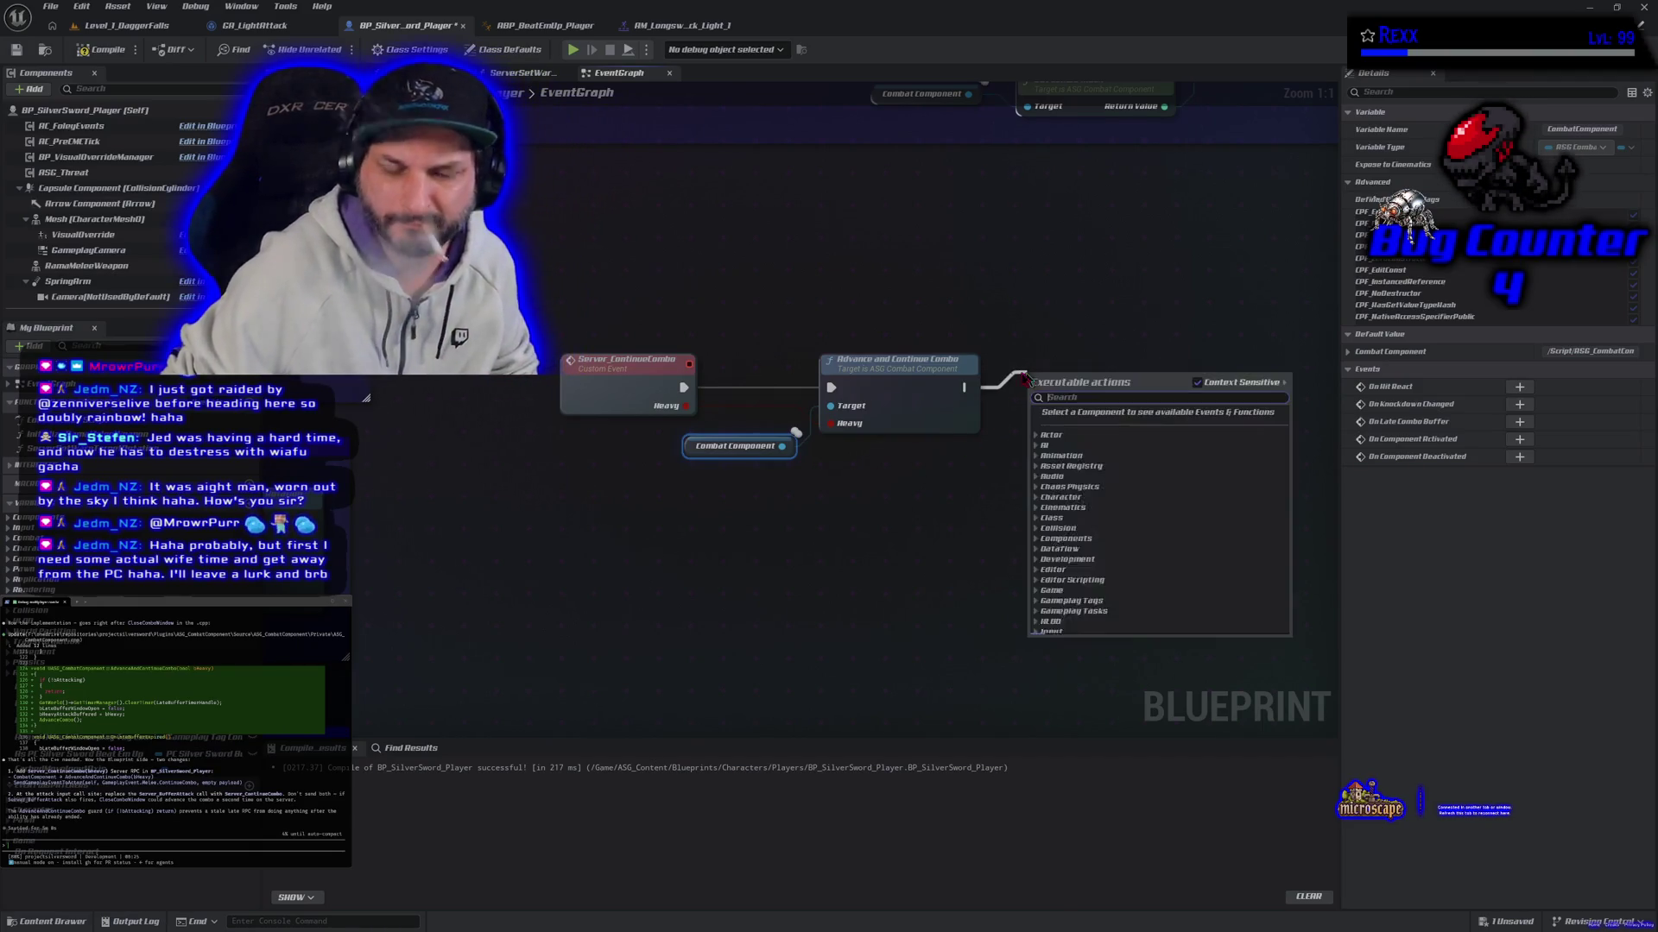
Step: Add Send Gameplay Event to Actor with Event Tag GameplayEvent.Melee.ContinueCombo
{"action": "type", "text": "send game"}
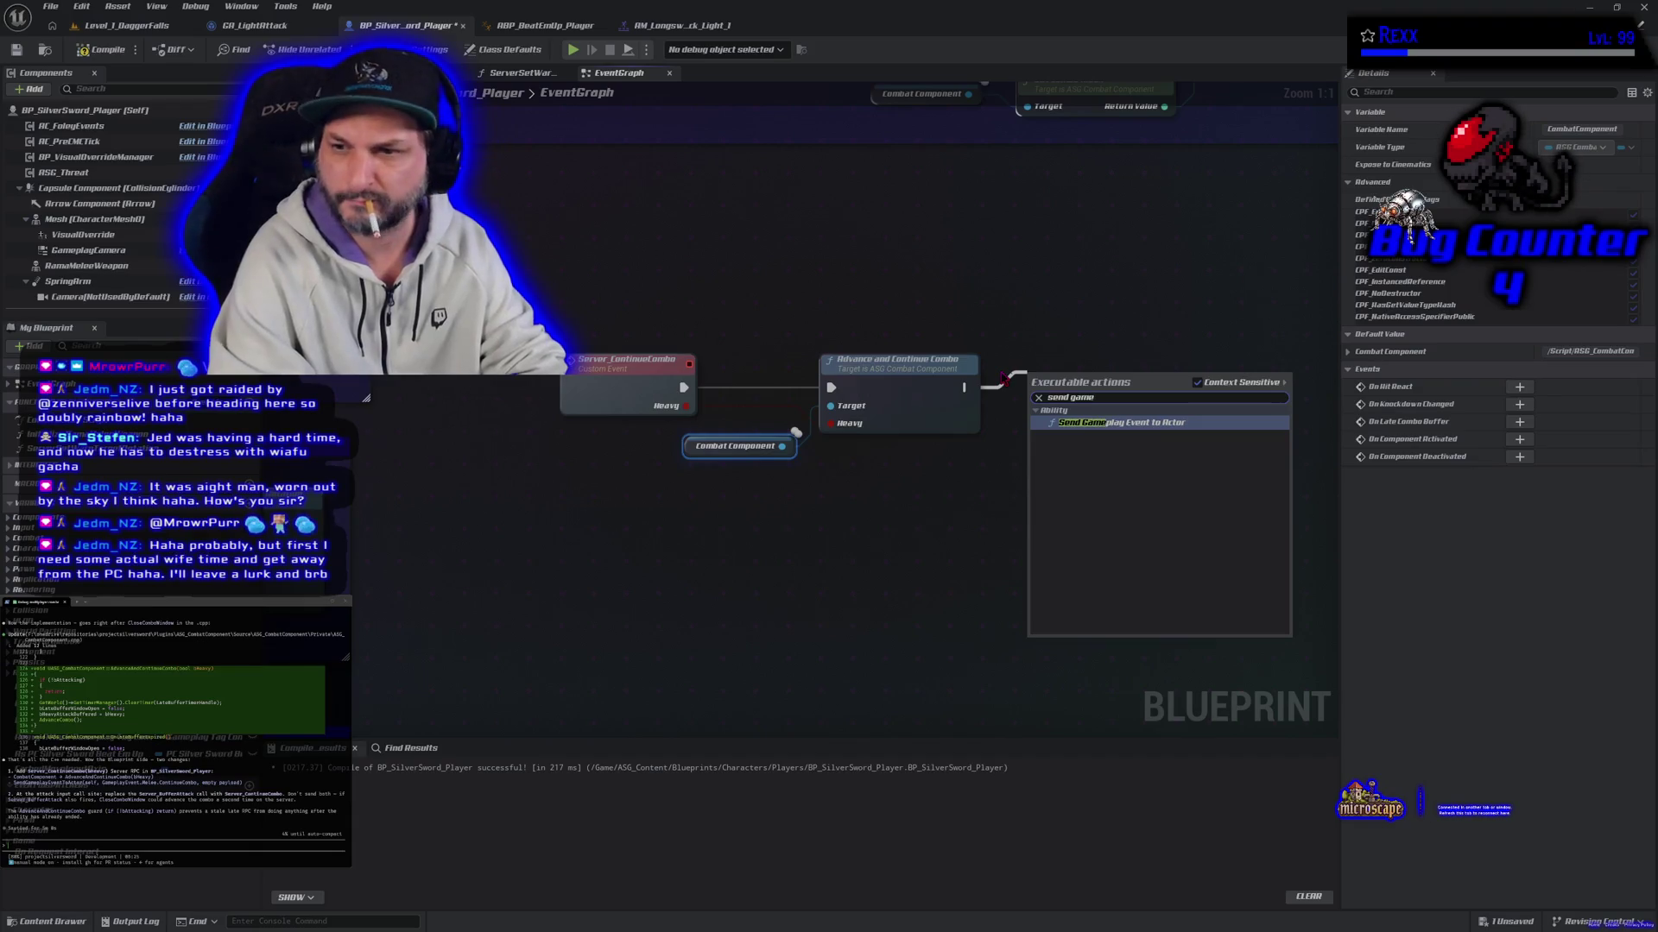
{"action": "key", "text": "Return"}
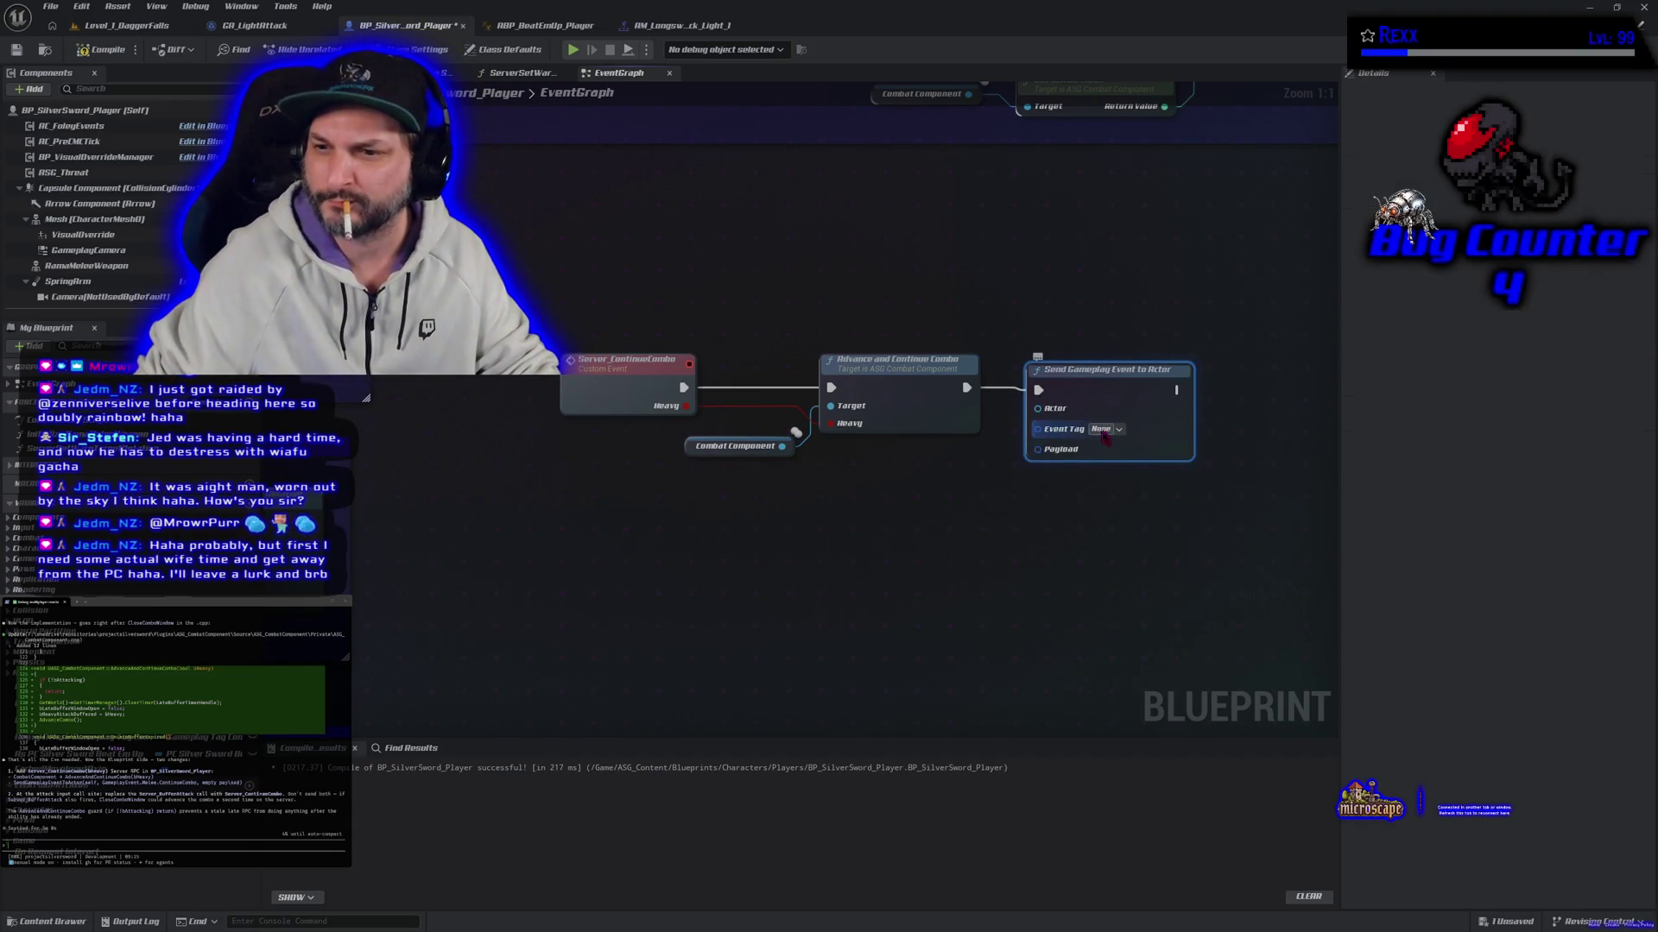
{"action": "left_click", "coordinate": [1105, 429]}
{"action": "type", "text": "col"}
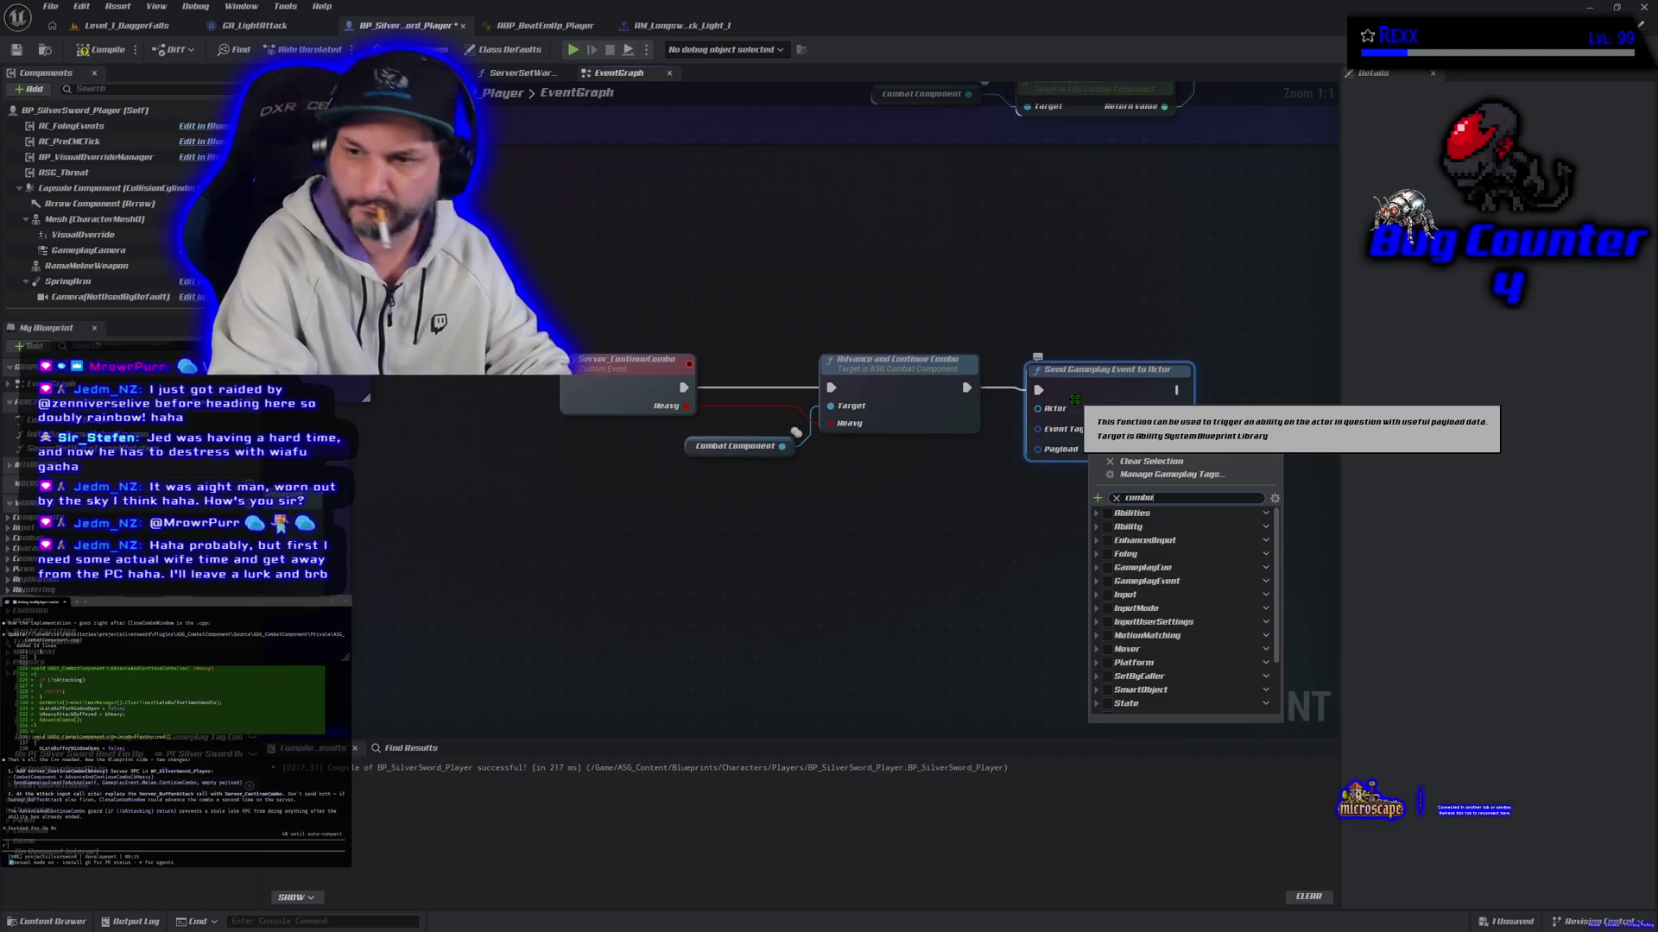
{"action": "left_click", "coordinate": [1145, 550]}
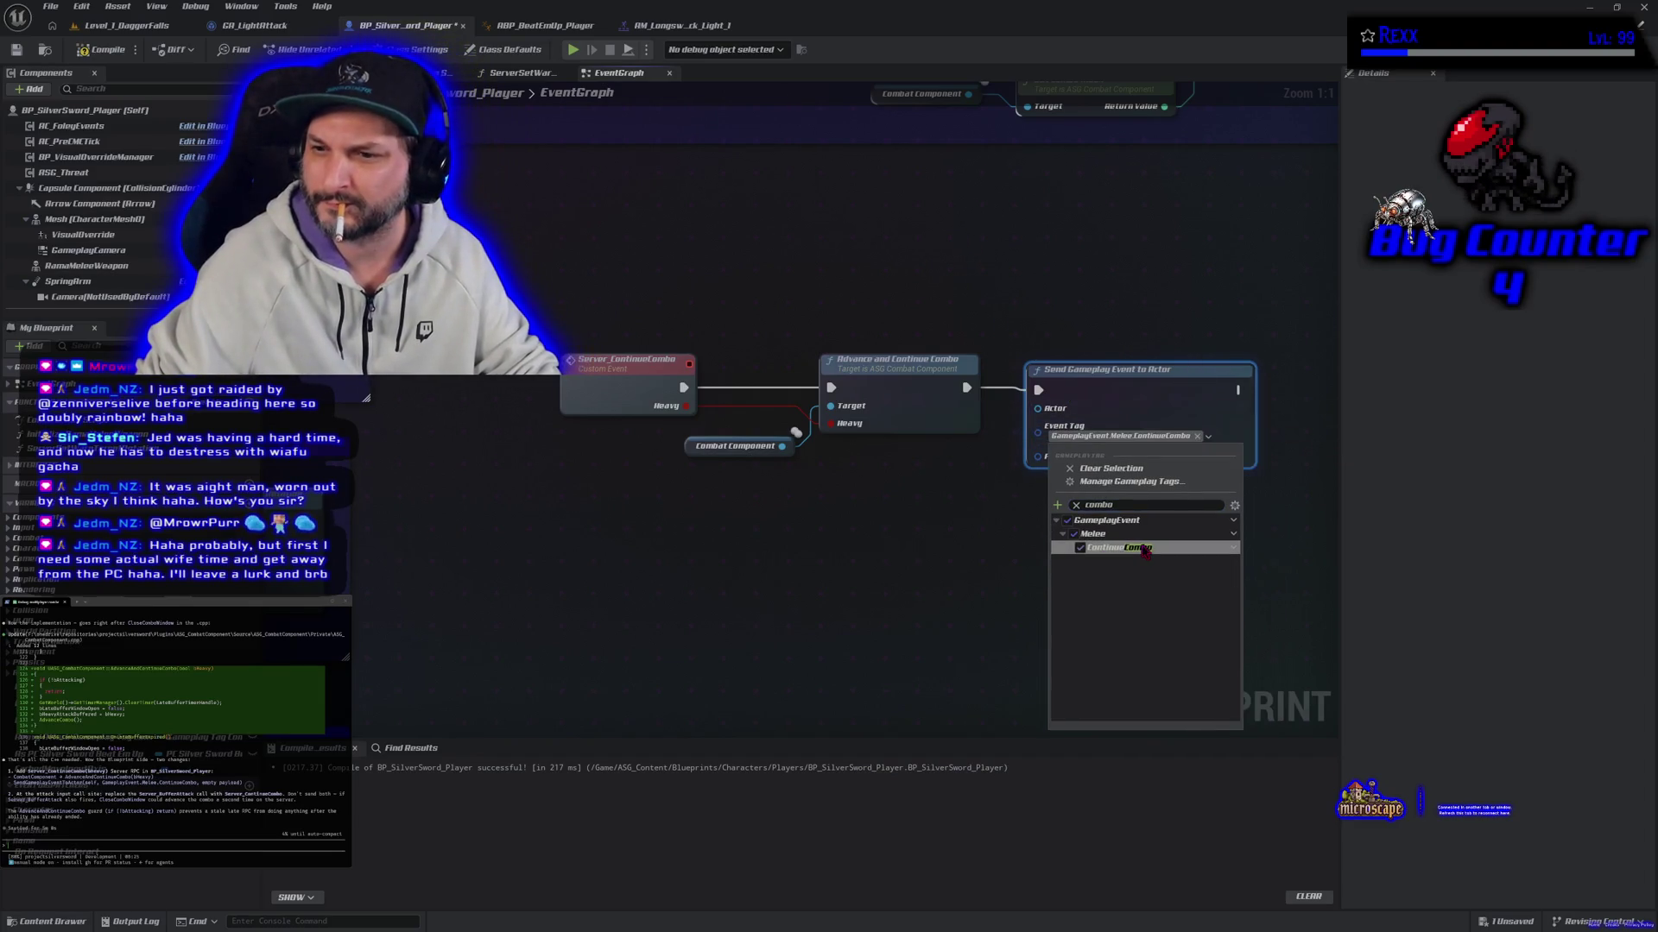
{"action": "left_click", "coordinate": [1010, 509]}
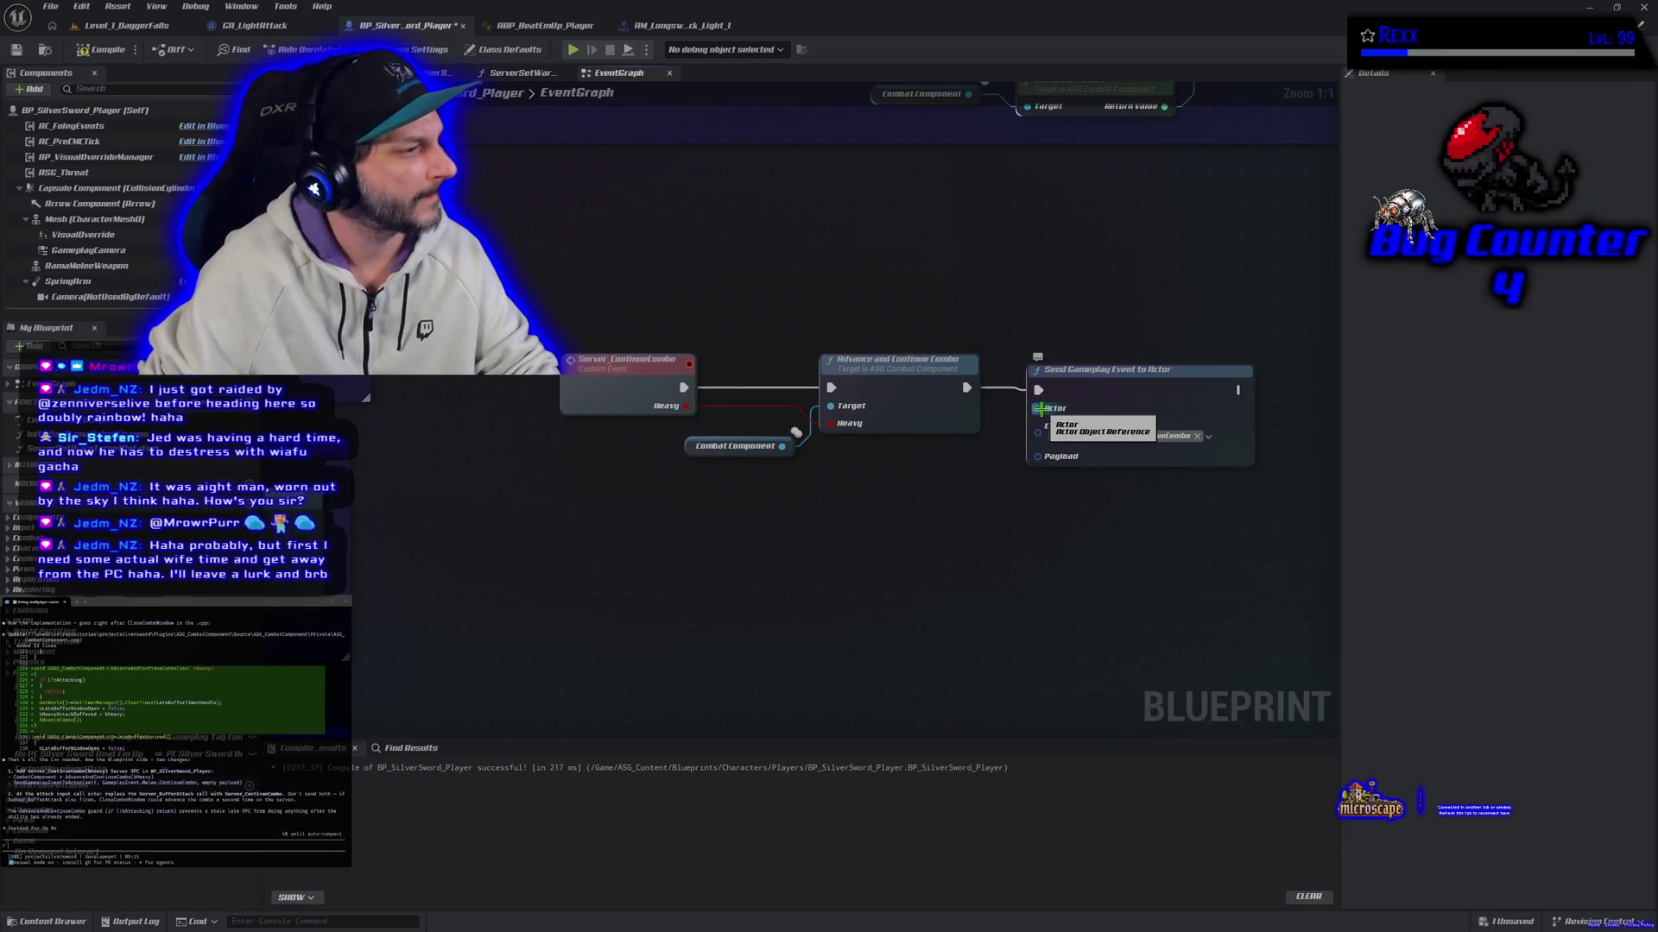
Step: Feed a Self reference into the Actor input, then compile and save the Blueprint
{"action": "left_click_drag", "start_coordinate": [1040, 409], "coordinate": [993, 313]}
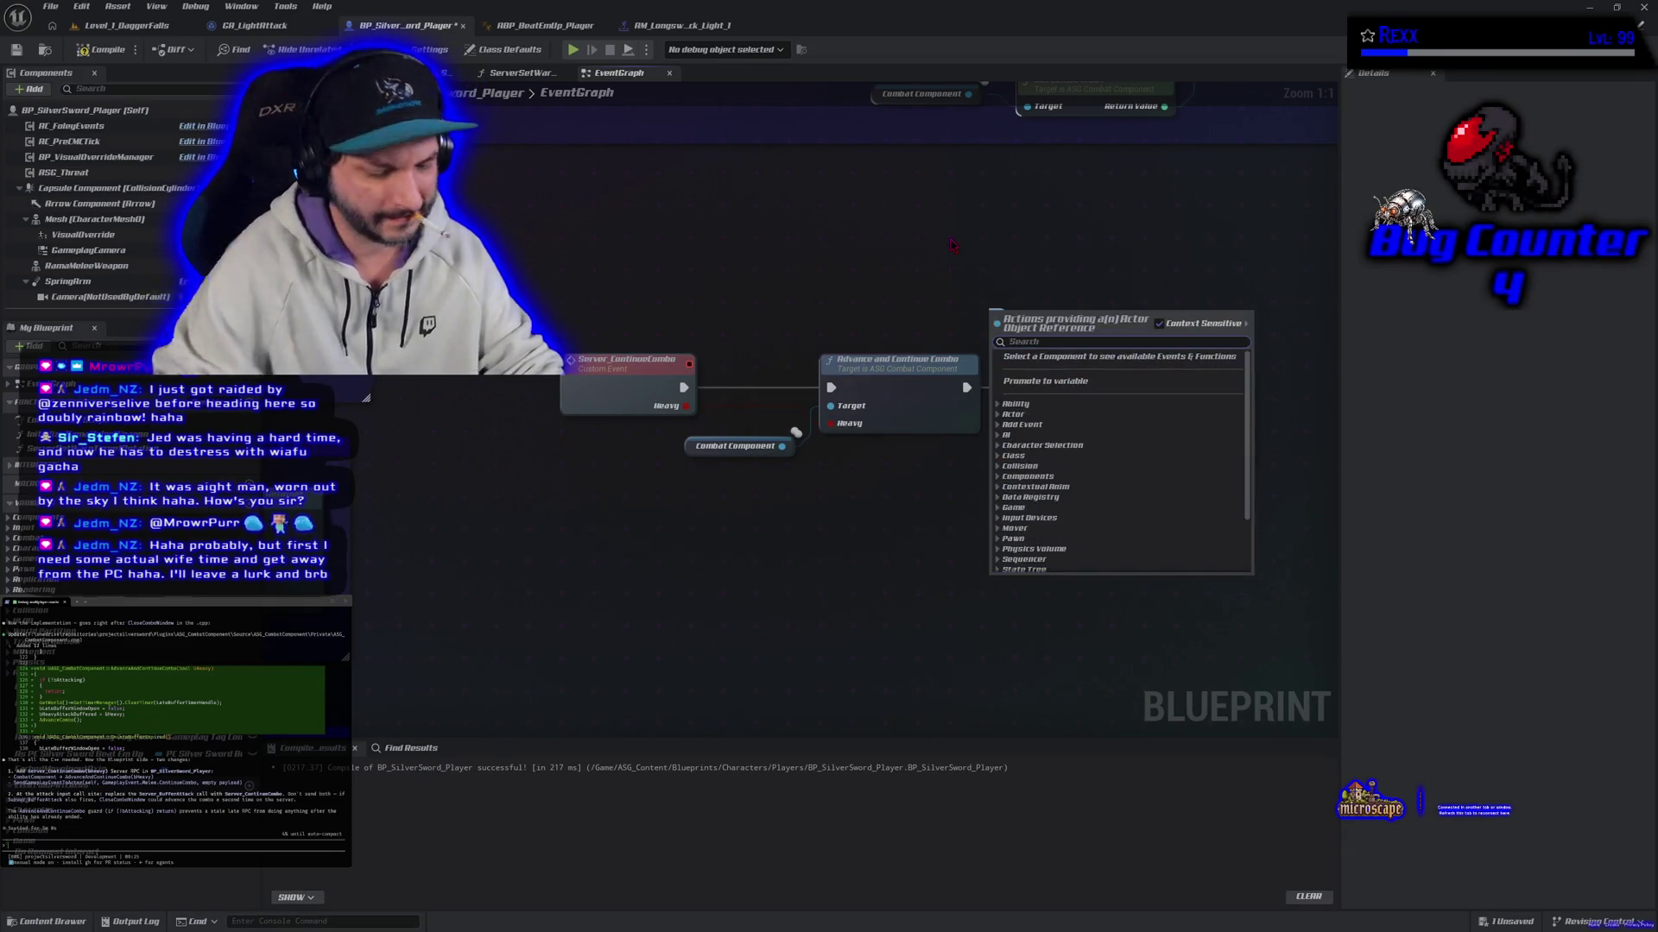
{"action": "type", "text": "self"}
{"action": "key", "text": "Return"}
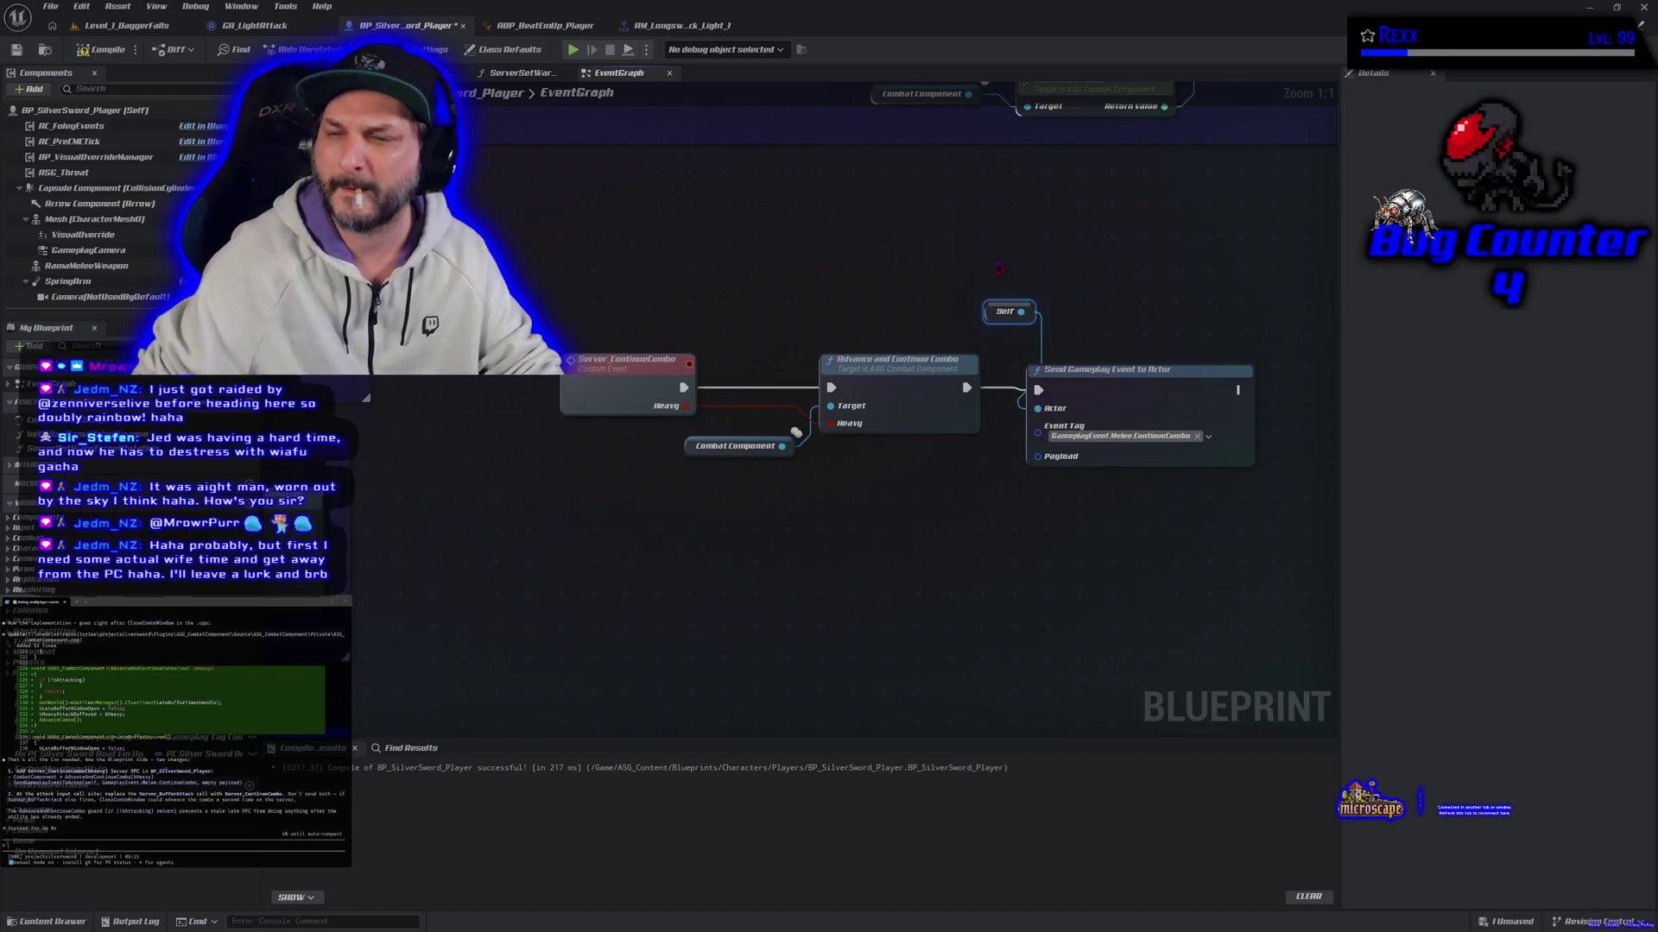
{"action": "left_click_drag", "start_coordinate": [989, 304], "coordinate": [893, 449]}
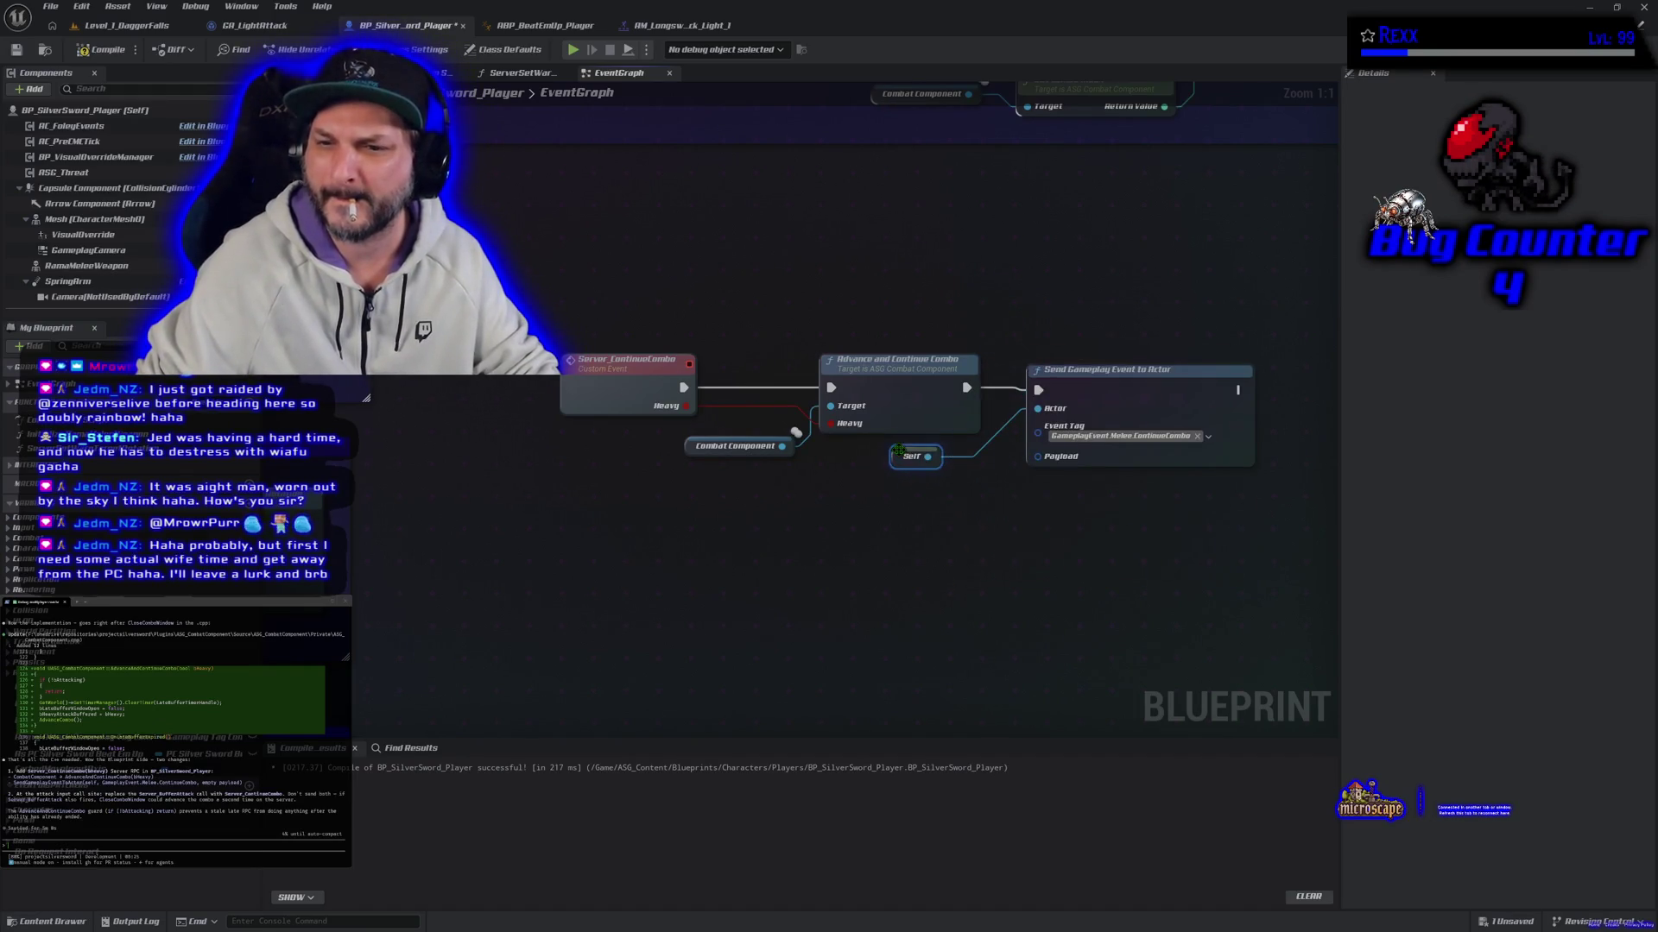
{"action": "left_click", "coordinate": [101, 50]}
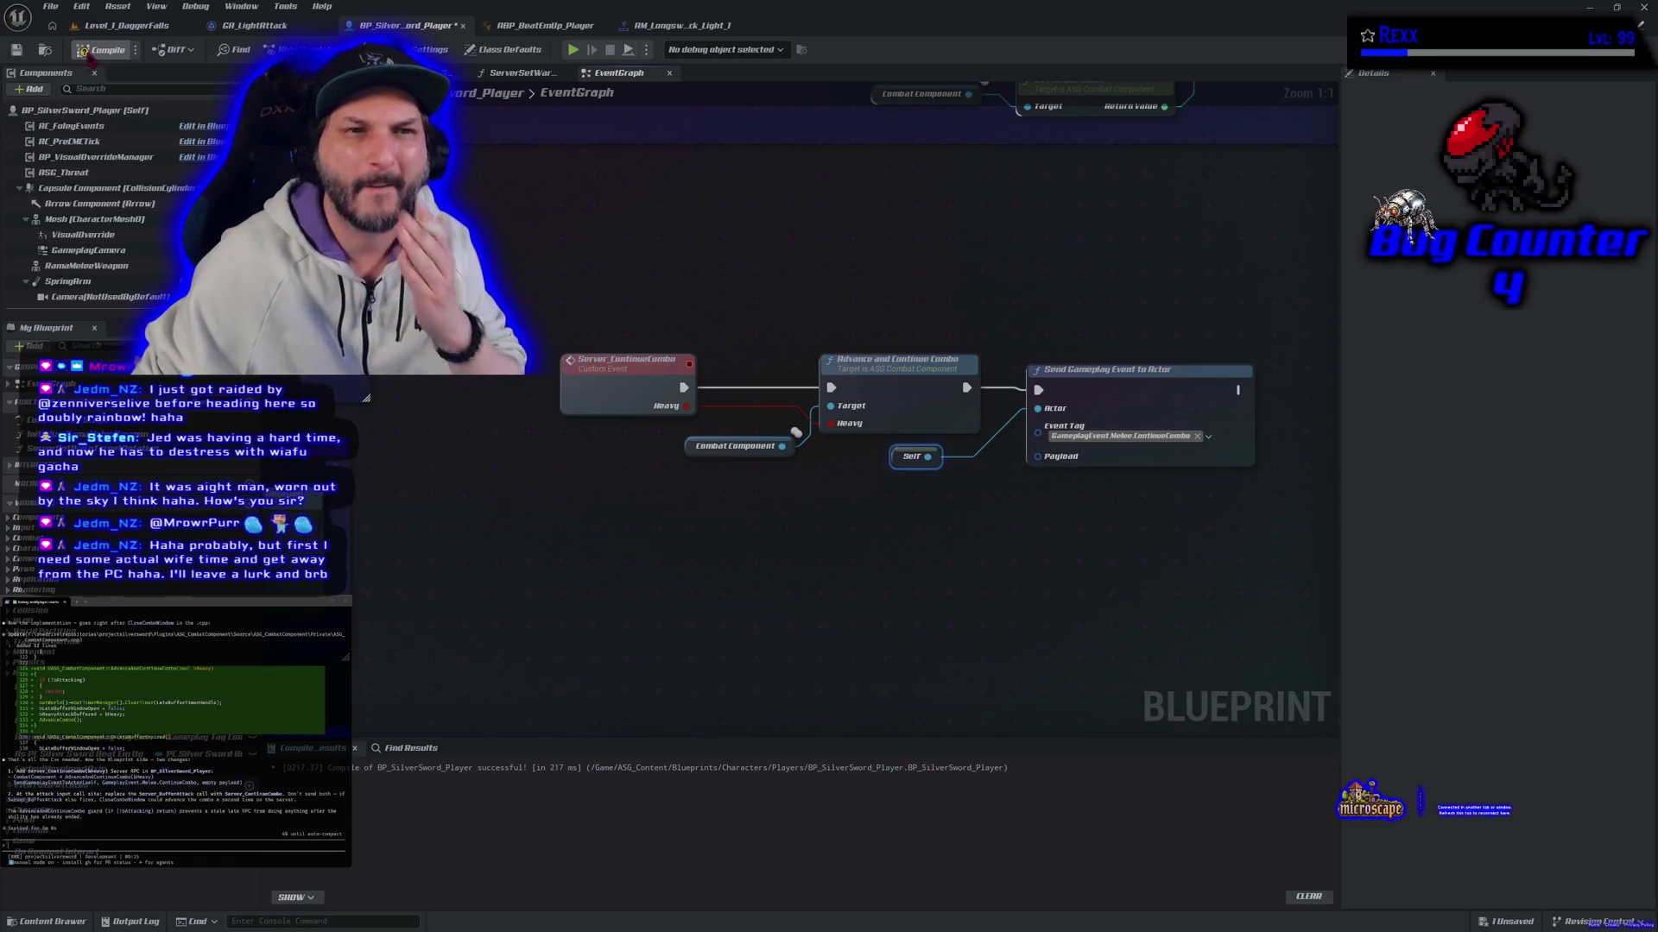
{"action": "left_click", "coordinate": [17, 51]}
{"action": "mouse_move", "coordinate": [1086, 227]}
{"action": "left_mouse_down"}
{"action": "mouse_move", "coordinate": [670, 467]}
{"action": "mouse_move", "coordinate": [637, 445]}
{"action": "left_mouse_up"}
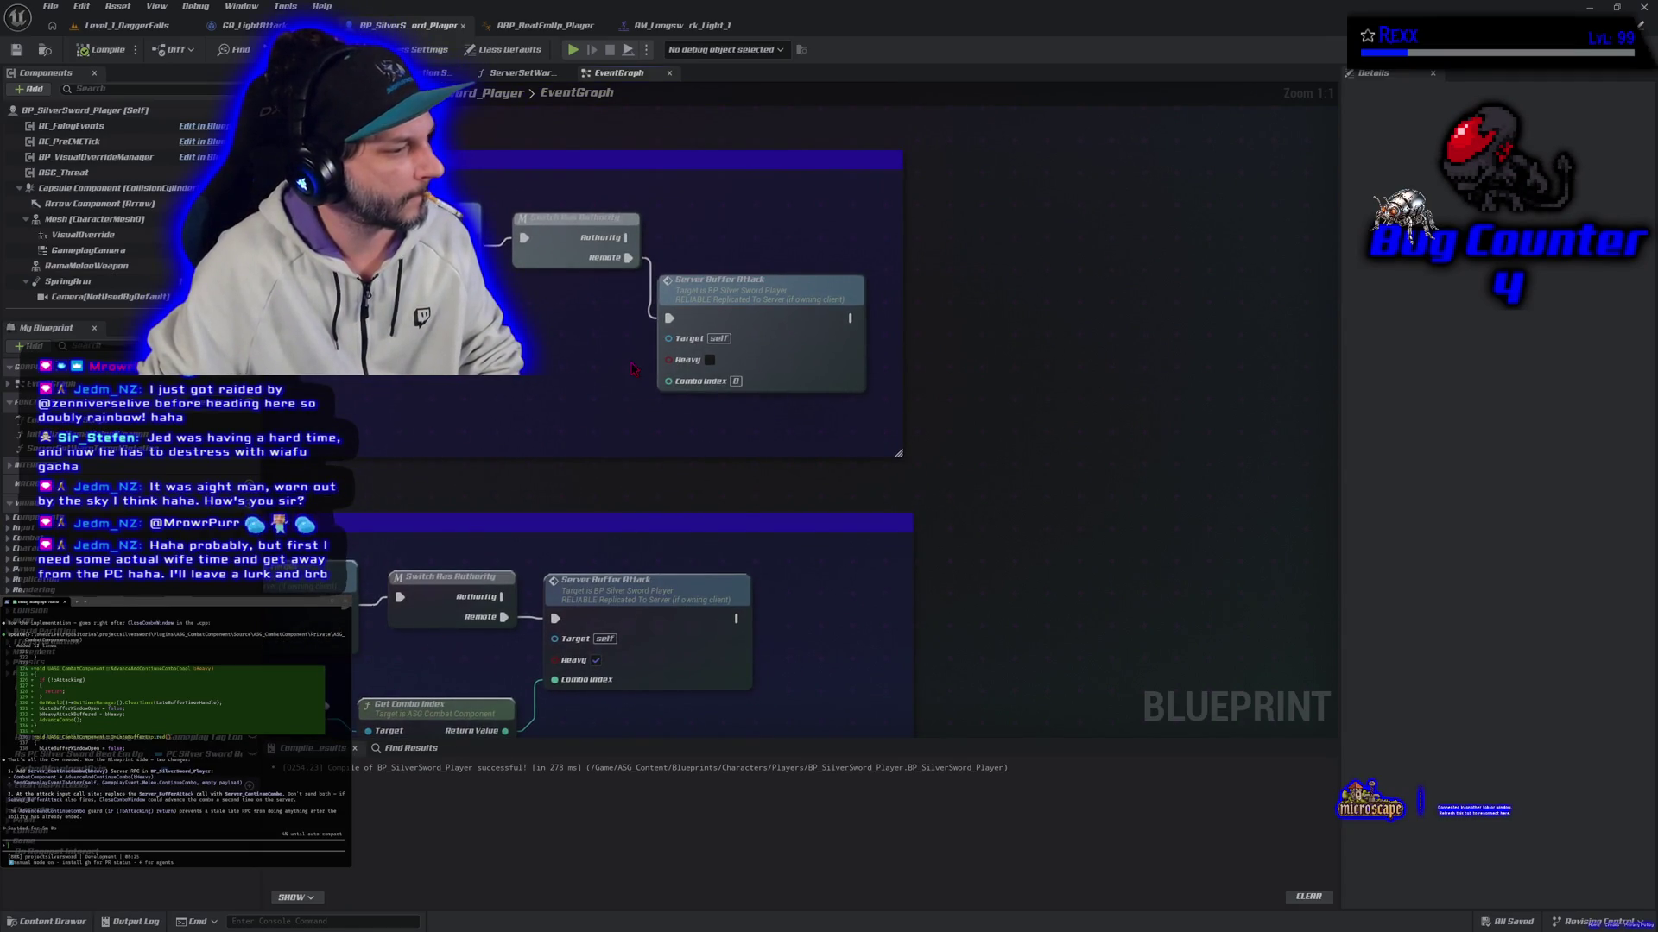
Step: Break the Remote link to Server Buffer Attack and add a Server Continue Combo call
{"action": "left_click_drag", "start_coordinate": [633, 370], "coordinate": [706, 372]}
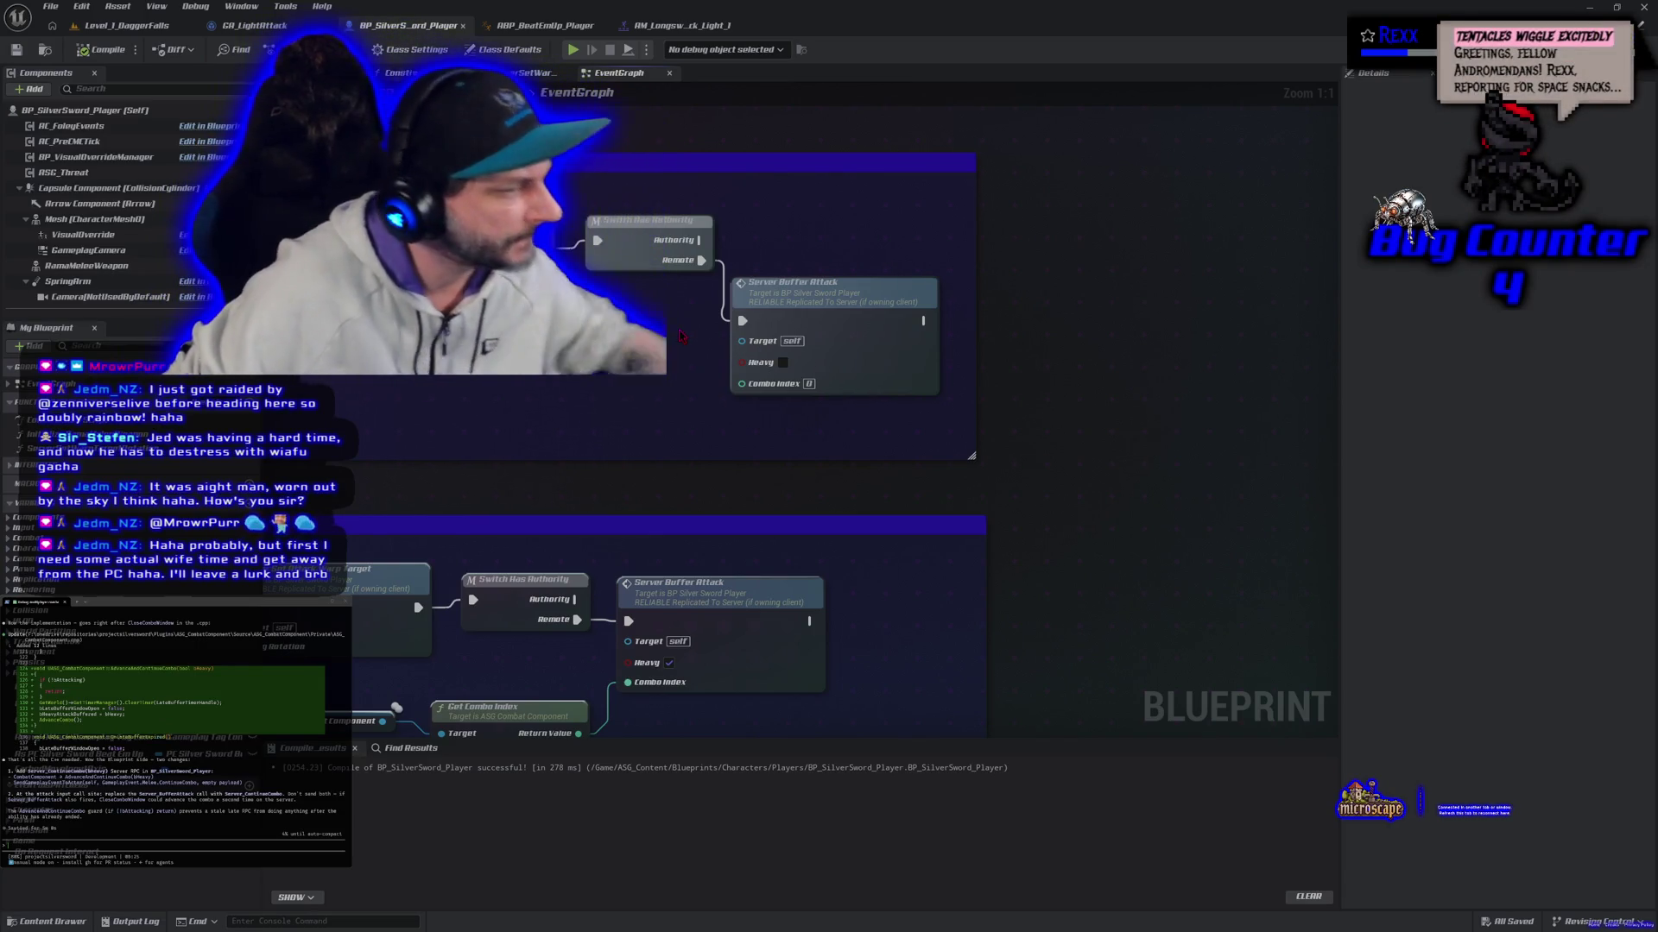
{"action": "left_click", "coordinate": [741, 321], "text": "alt"}
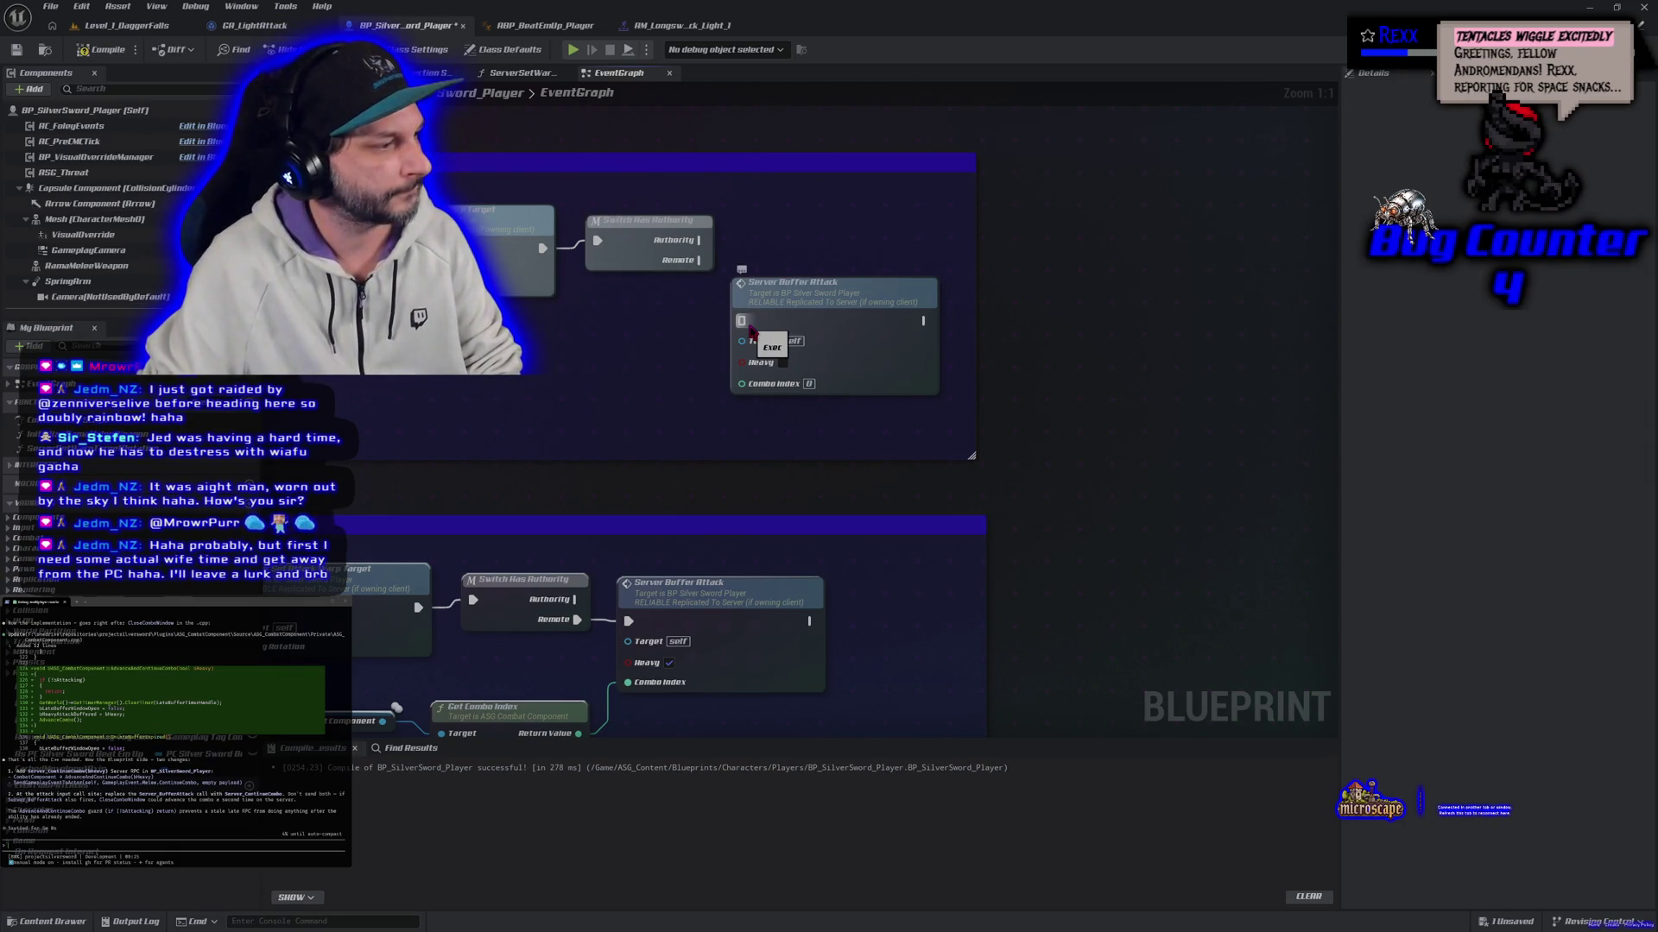
{"action": "right_click", "coordinate": [1086, 315]}
{"action": "type", "text": "se"}
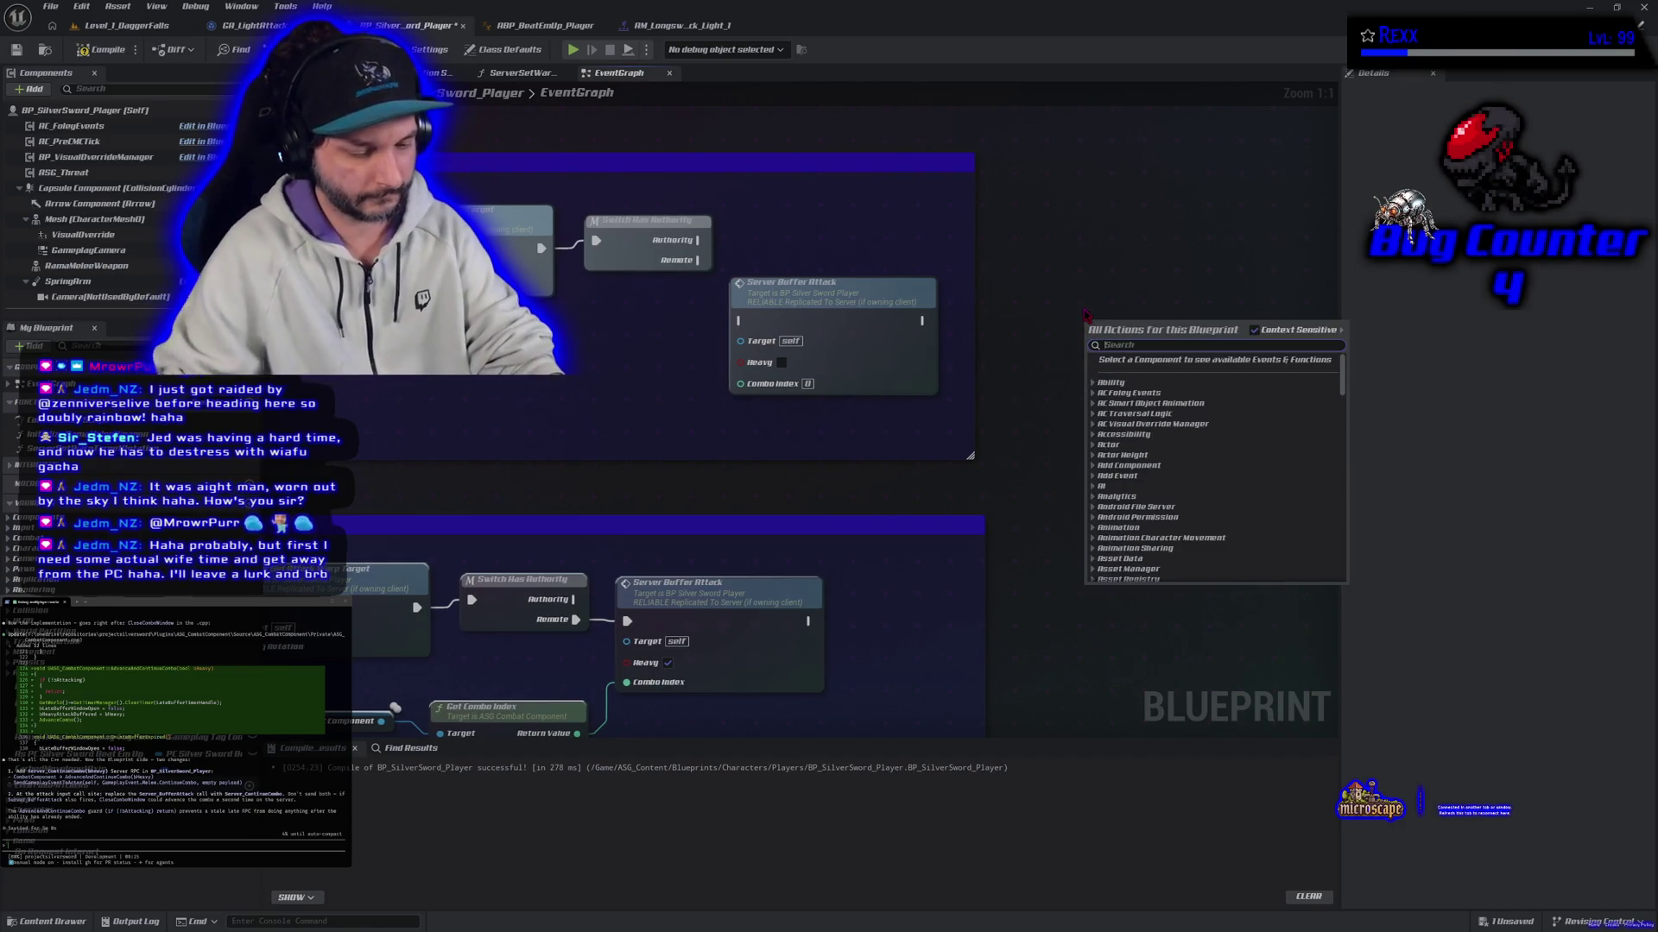
{"action": "type", "text": "rver"}
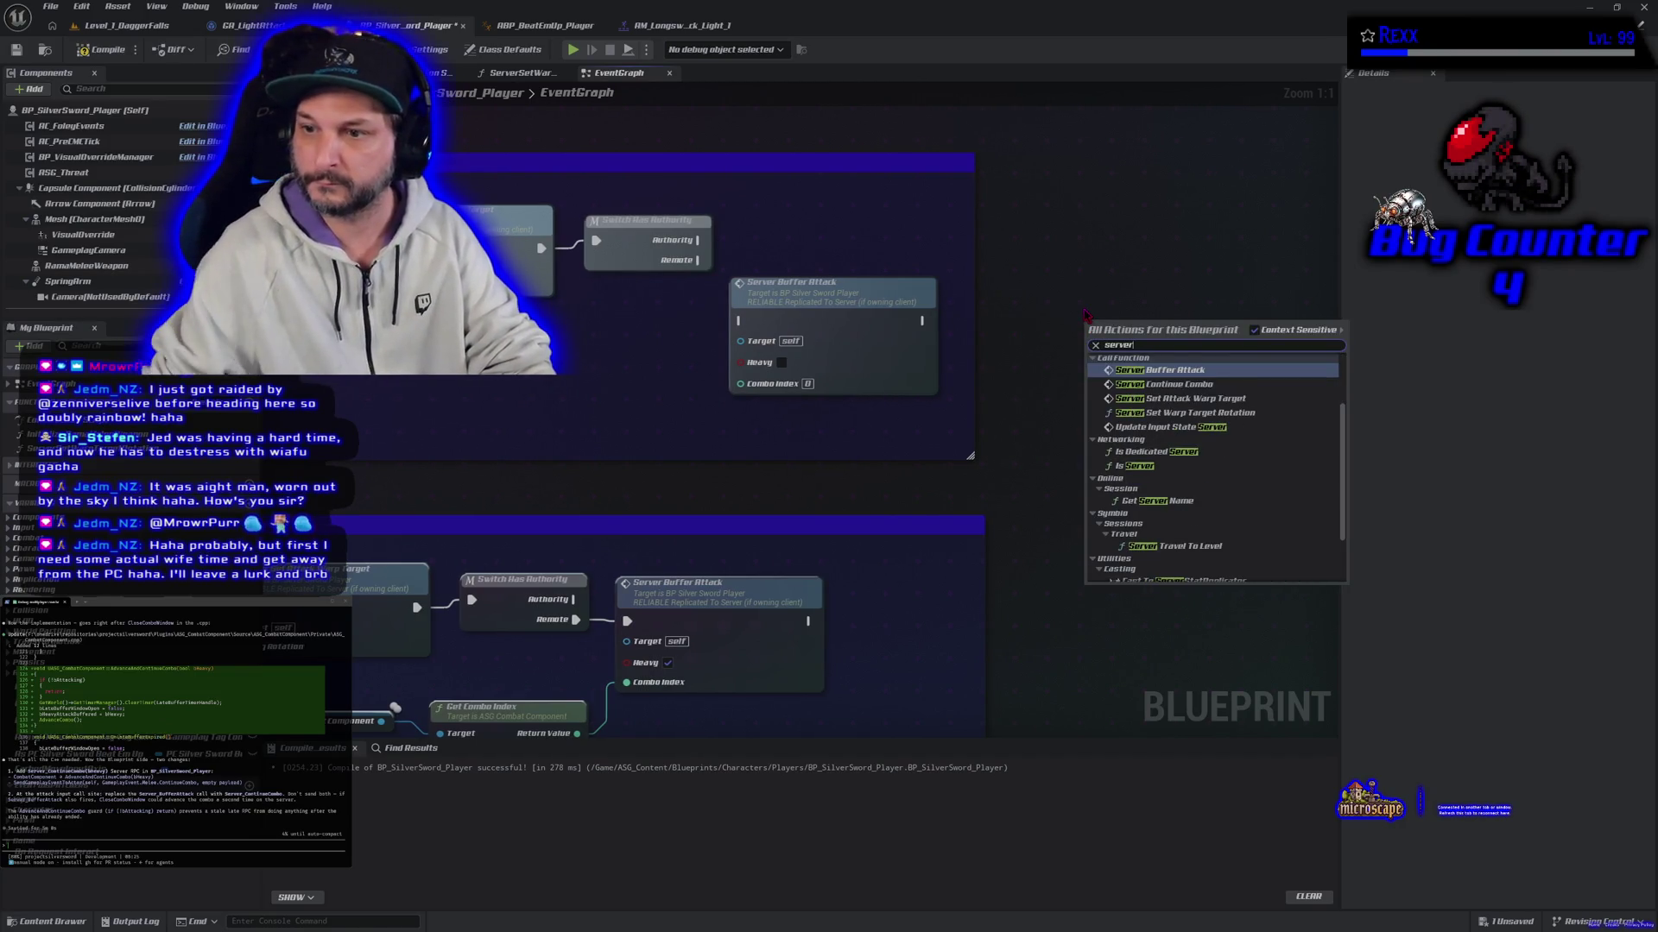
{"action": "left_click", "coordinate": [1151, 384]}
Step: Connect the Switch Has Authority Remote output to Server Continue Combo, then compile and save
{"action": "left_click_drag", "start_coordinate": [1146, 350], "coordinate": [1112, 280]}
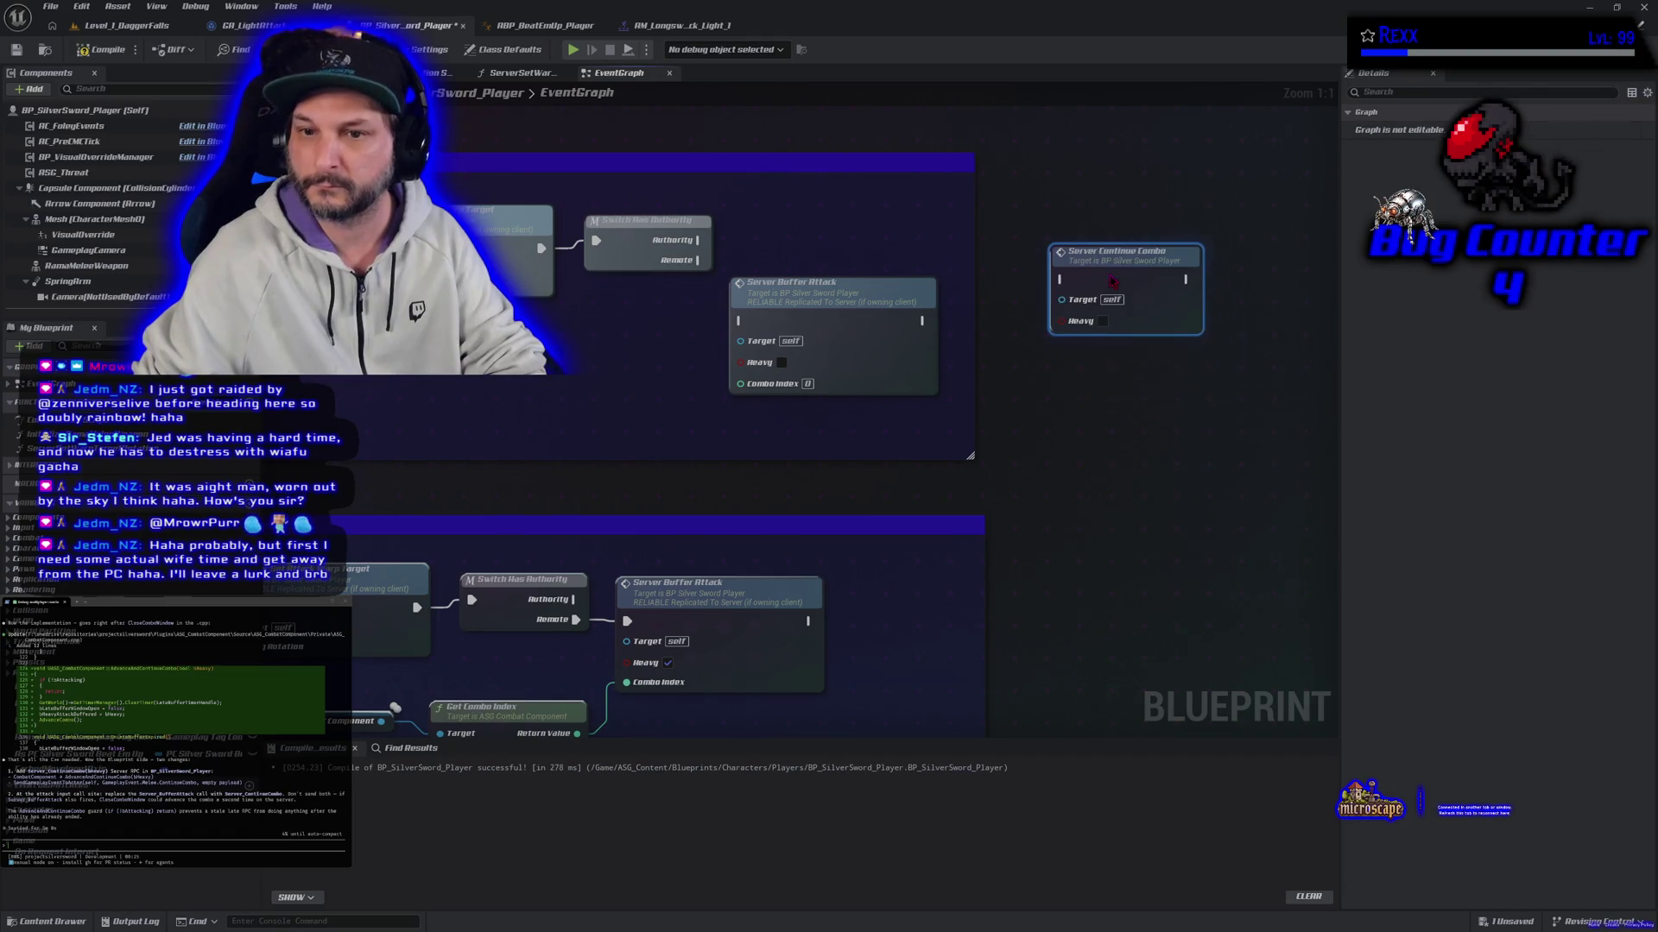
{"action": "mouse_move", "coordinate": [708, 241]}
{"action": "left_mouse_down"}
{"action": "mouse_move", "coordinate": [755, 268]}
{"action": "mouse_move", "coordinate": [1064, 281]}
{"action": "mouse_move", "coordinate": [971, 261]}
{"action": "left_mouse_up"}
{"action": "key", "text": "Escape"}
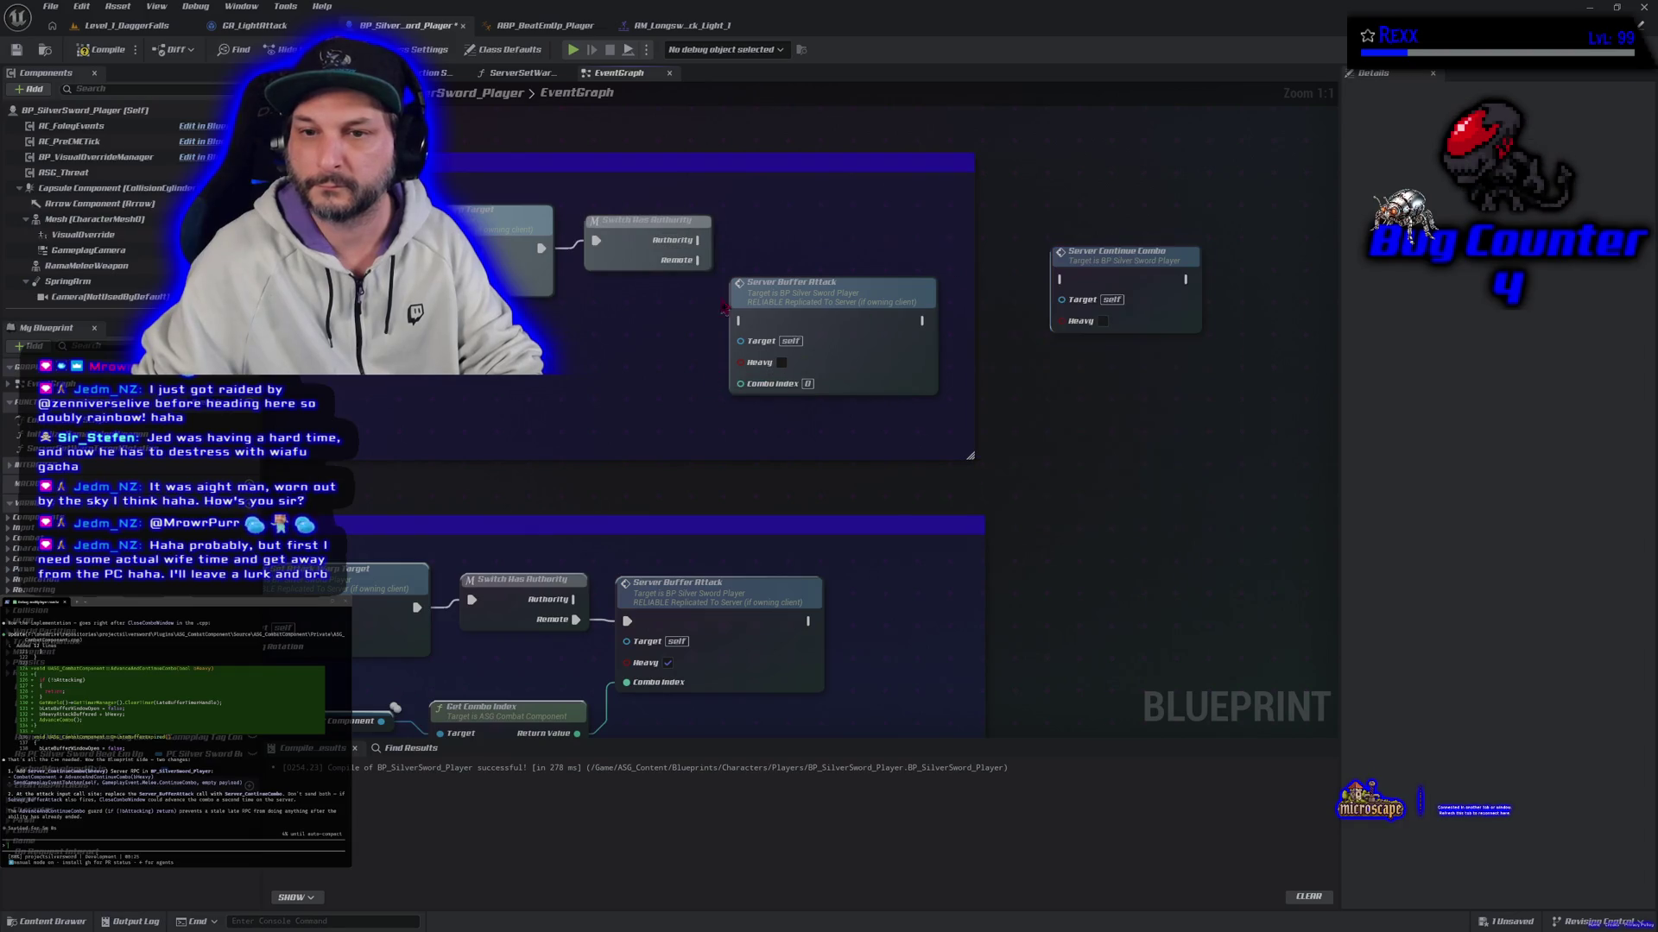
{"action": "left_click_drag", "start_coordinate": [698, 260], "coordinate": [1061, 280]}
{"action": "left_click", "coordinate": [104, 50]}
{"action": "left_click", "coordinate": [16, 49]}
{"action": "scroll", "coordinate": [373, 340], "scroll_direction": "down", "scroll_amount": 2}
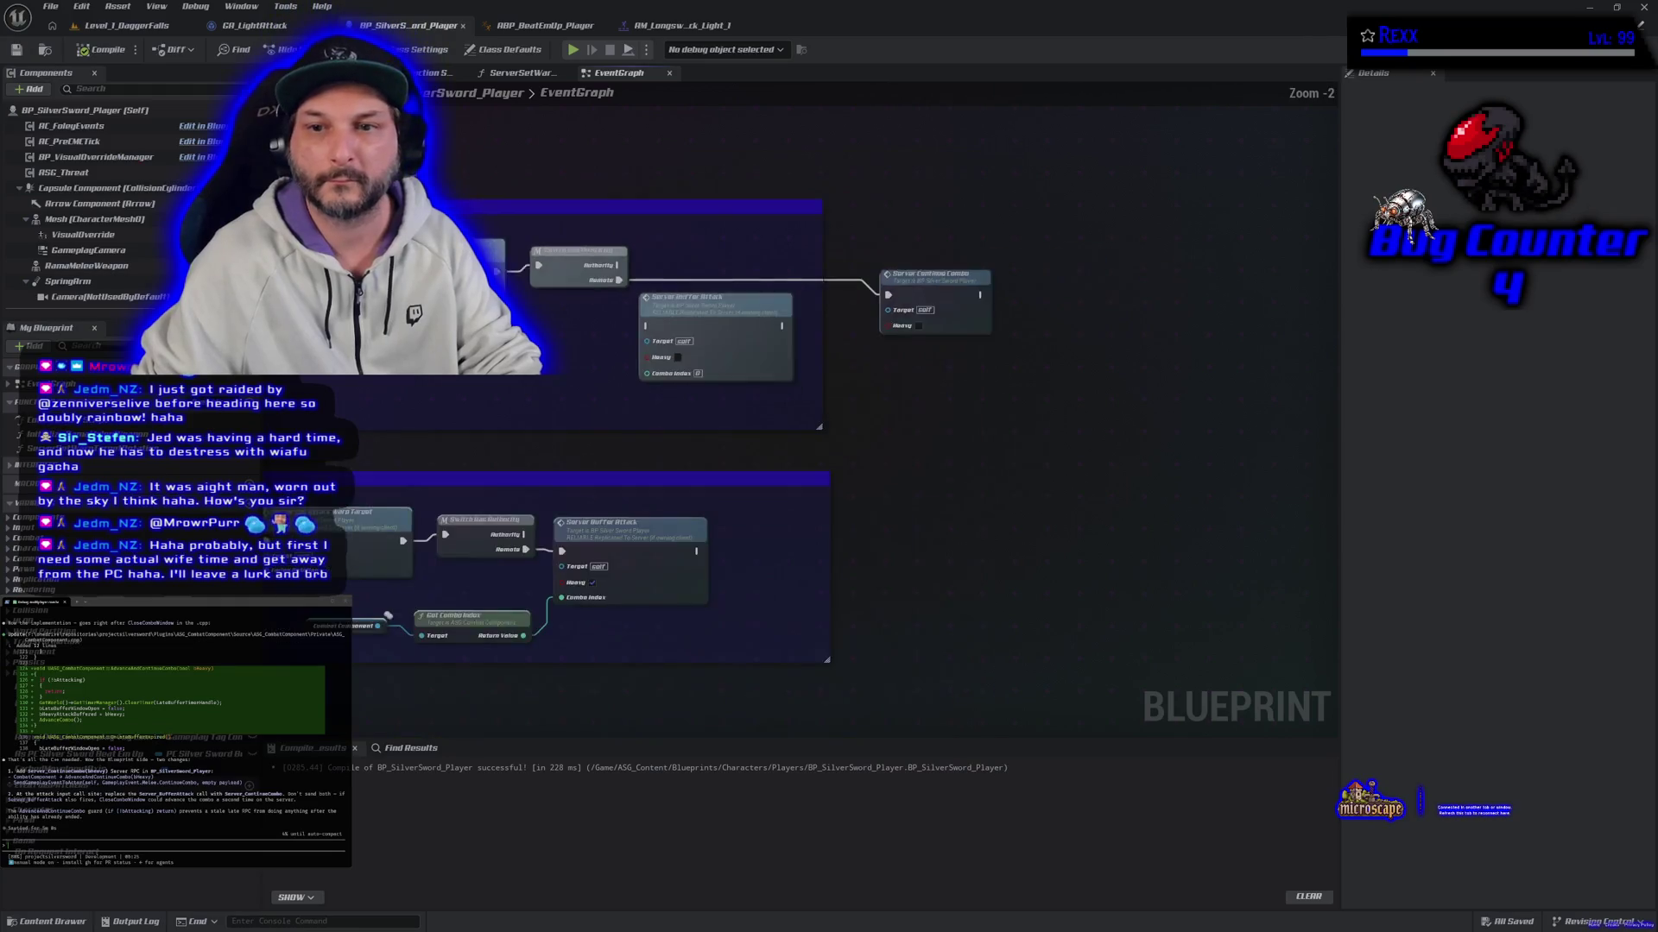
{"action": "scroll", "coordinate": [708, 354], "scroll_direction": "down", "scroll_amount": 2}
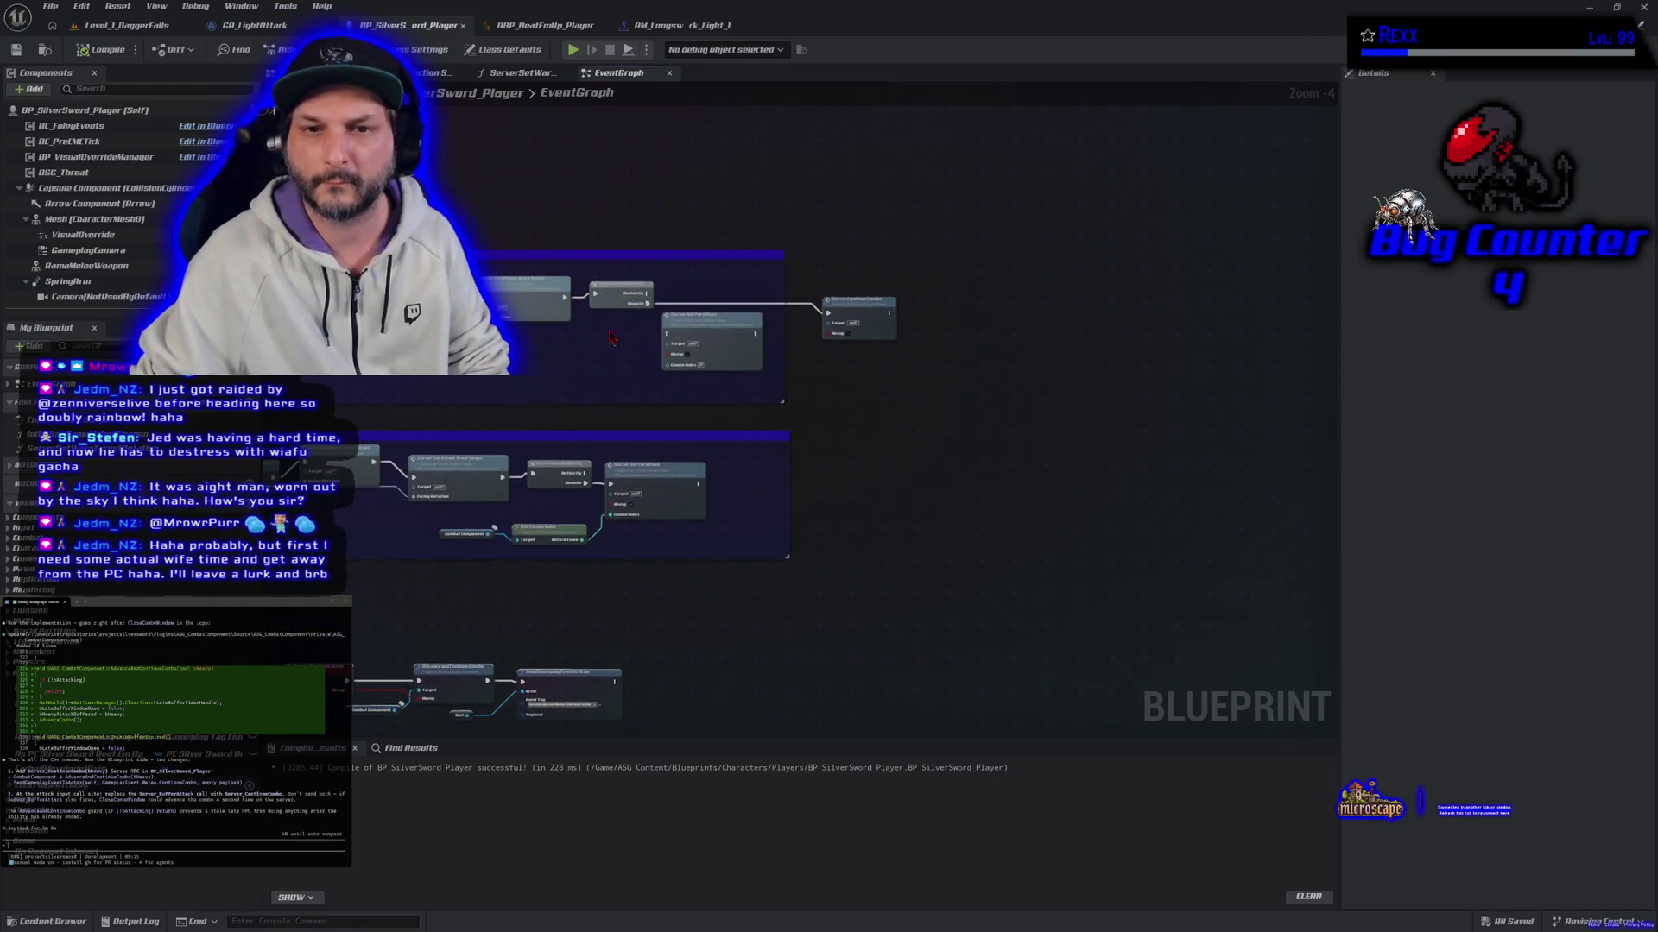
Step: Paste the selected Light Attack comment group into the terminal, accepting the long paste, and submit it
{"action": "scroll", "coordinate": [608, 275], "scroll_direction": "down", "scroll_amount": 3}
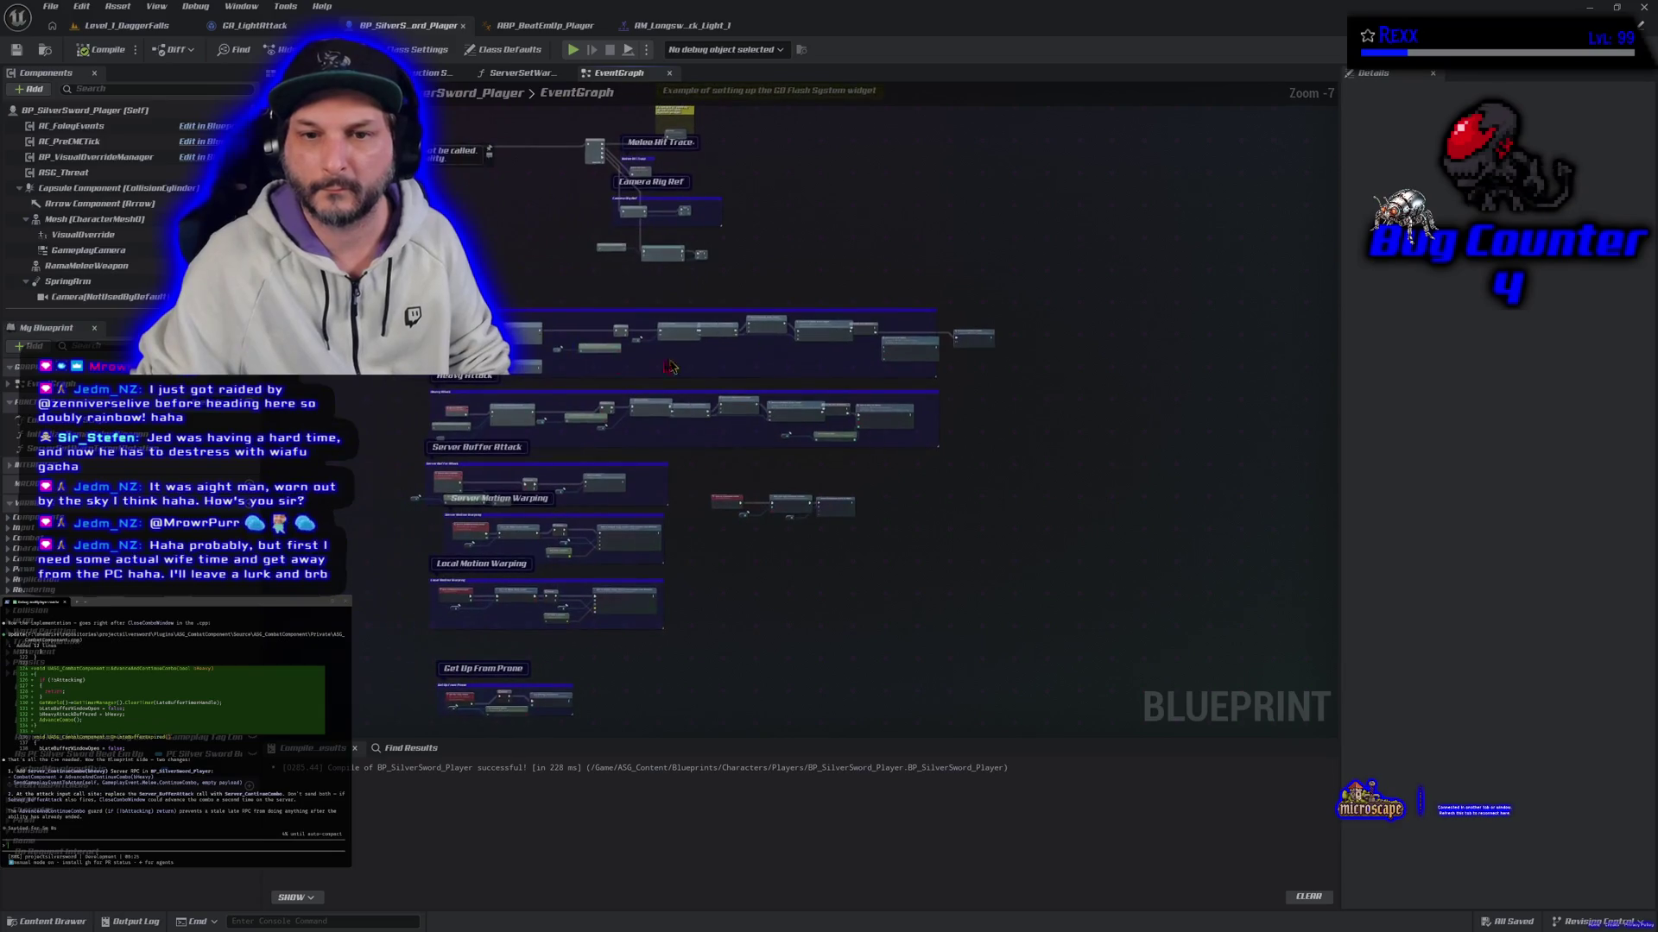
{"action": "left_click", "coordinate": [907, 348]}
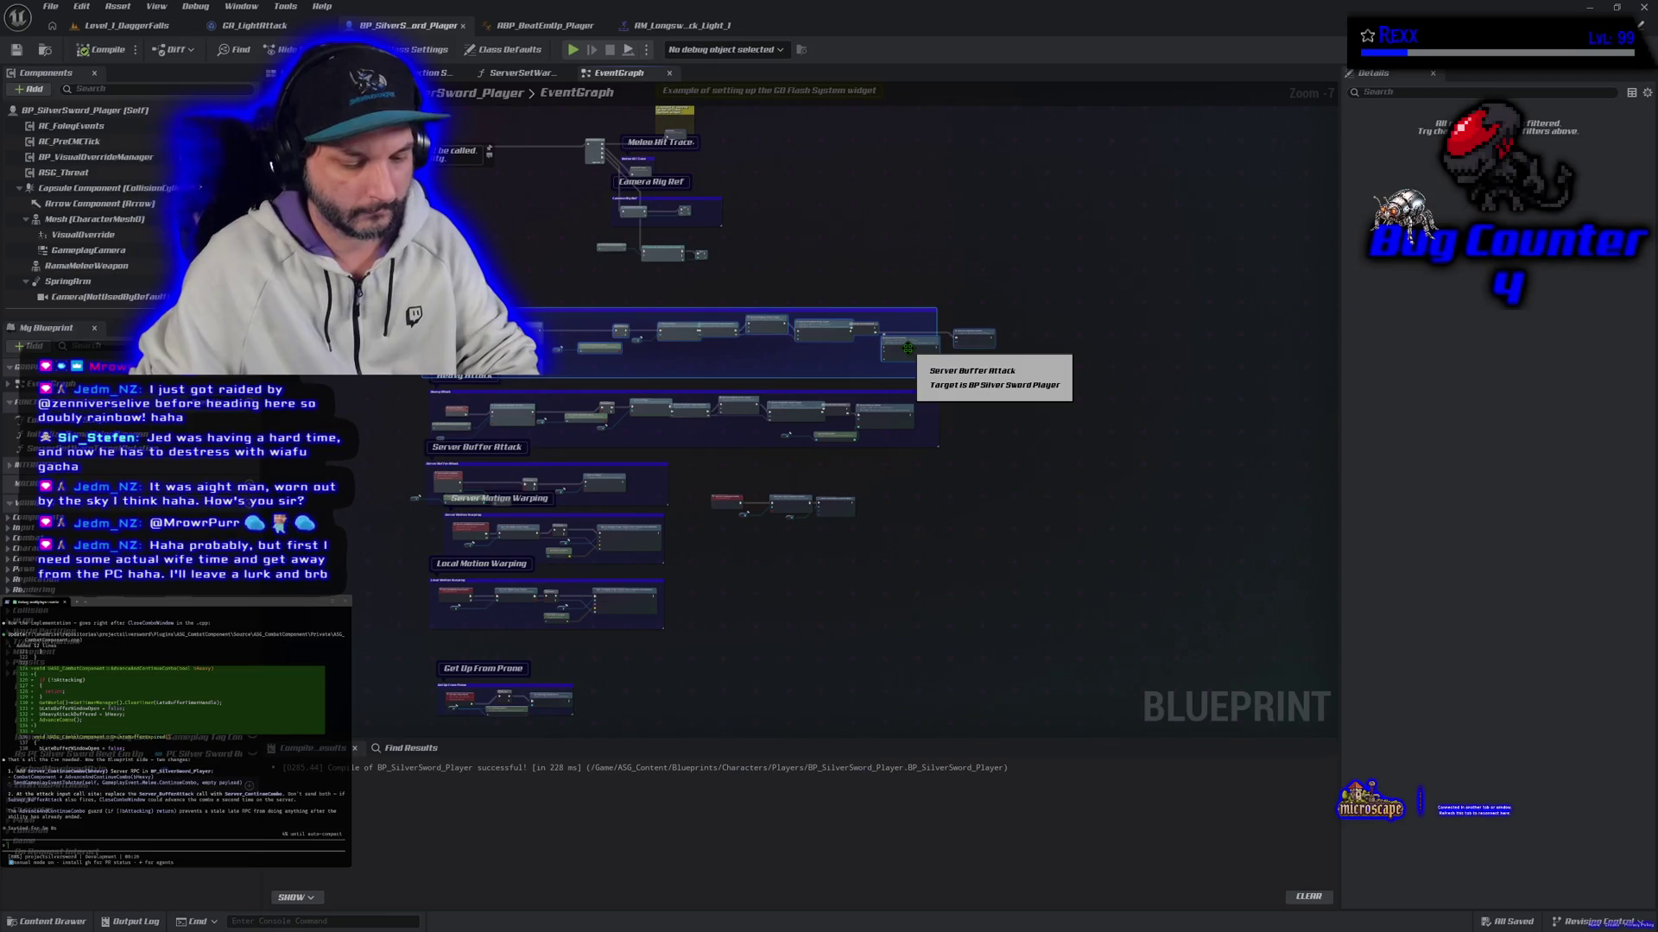
{"action": "key", "text": "ctrl+v"}
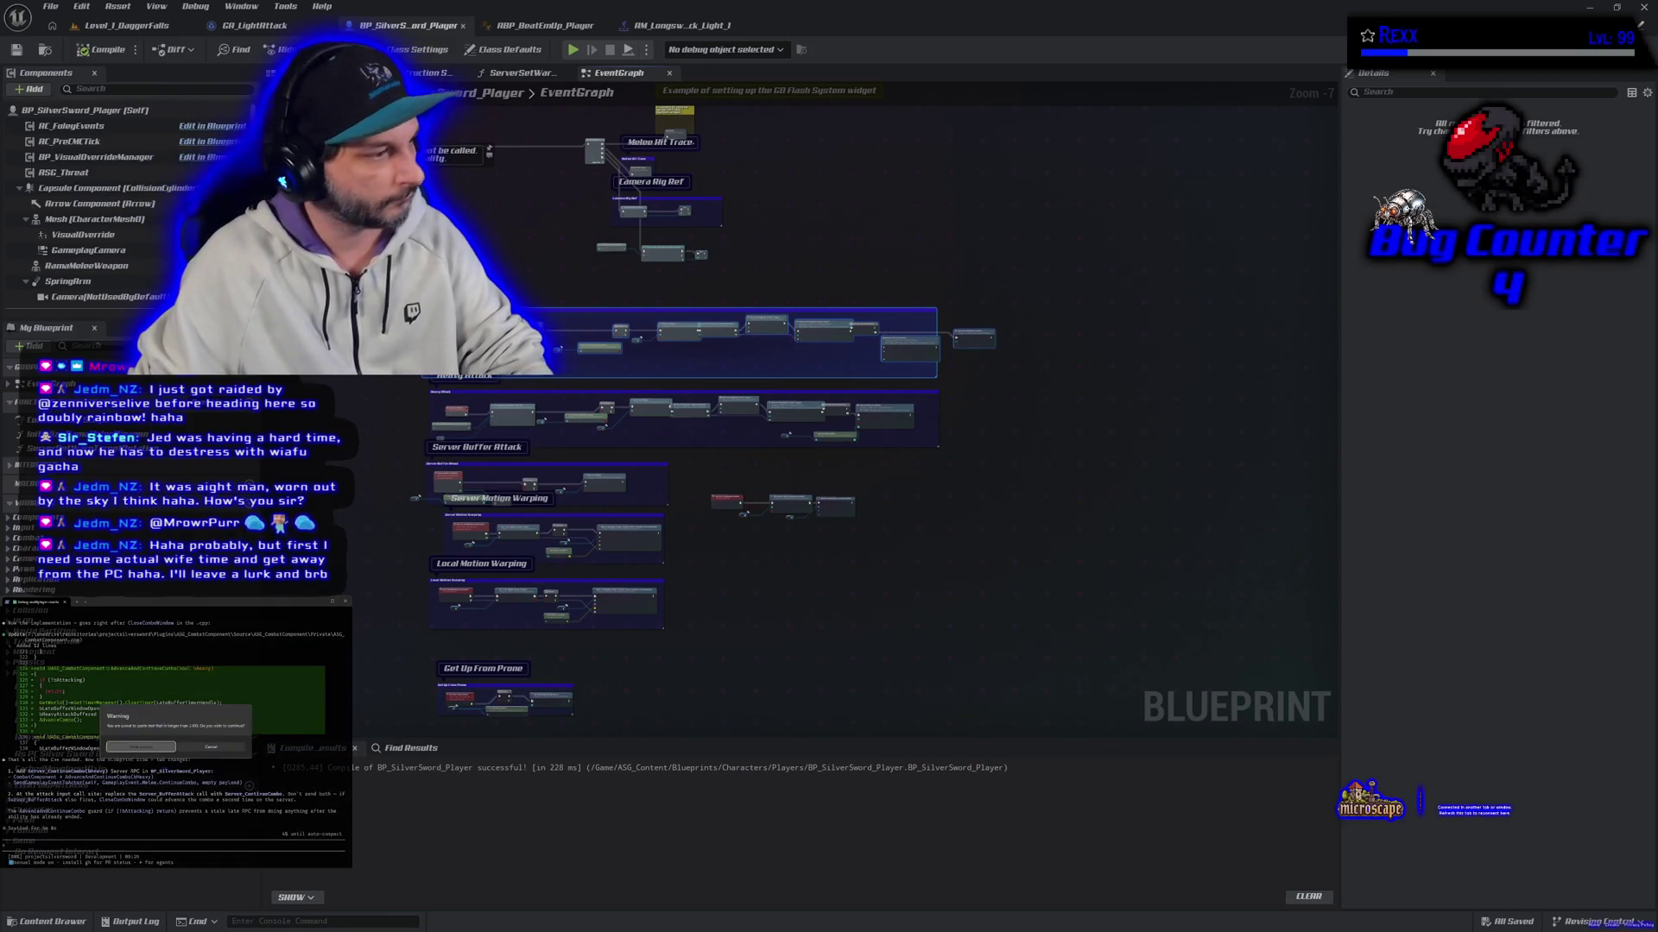
{"action": "key", "text": "Return"}
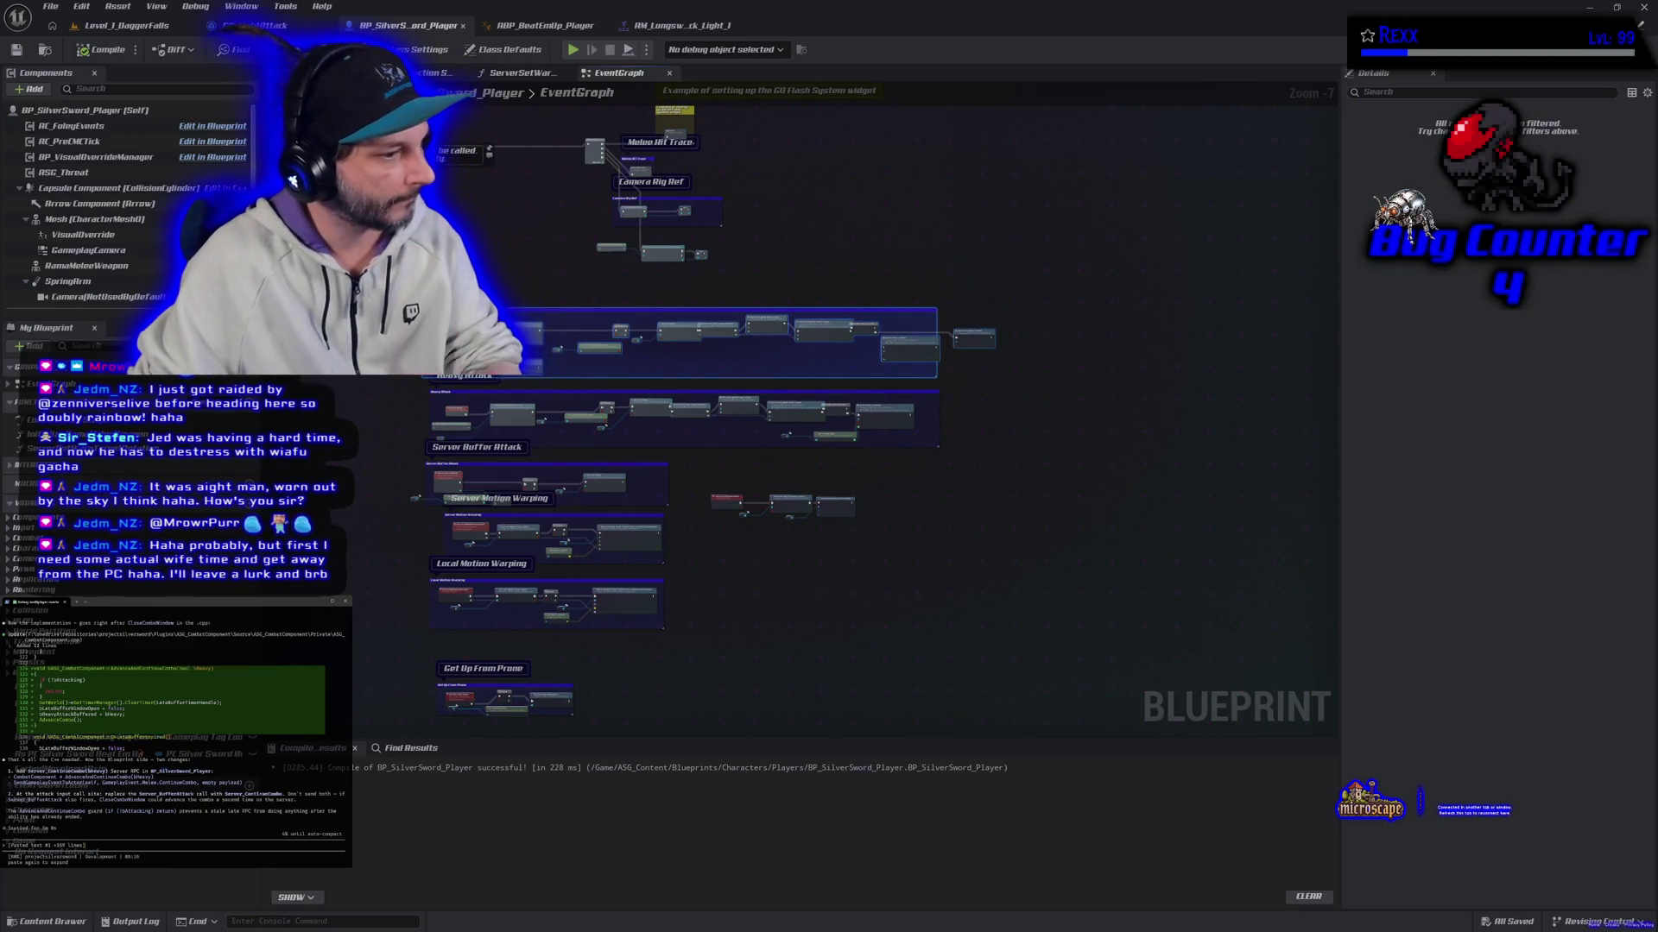
{"action": "key", "text": "Return"}
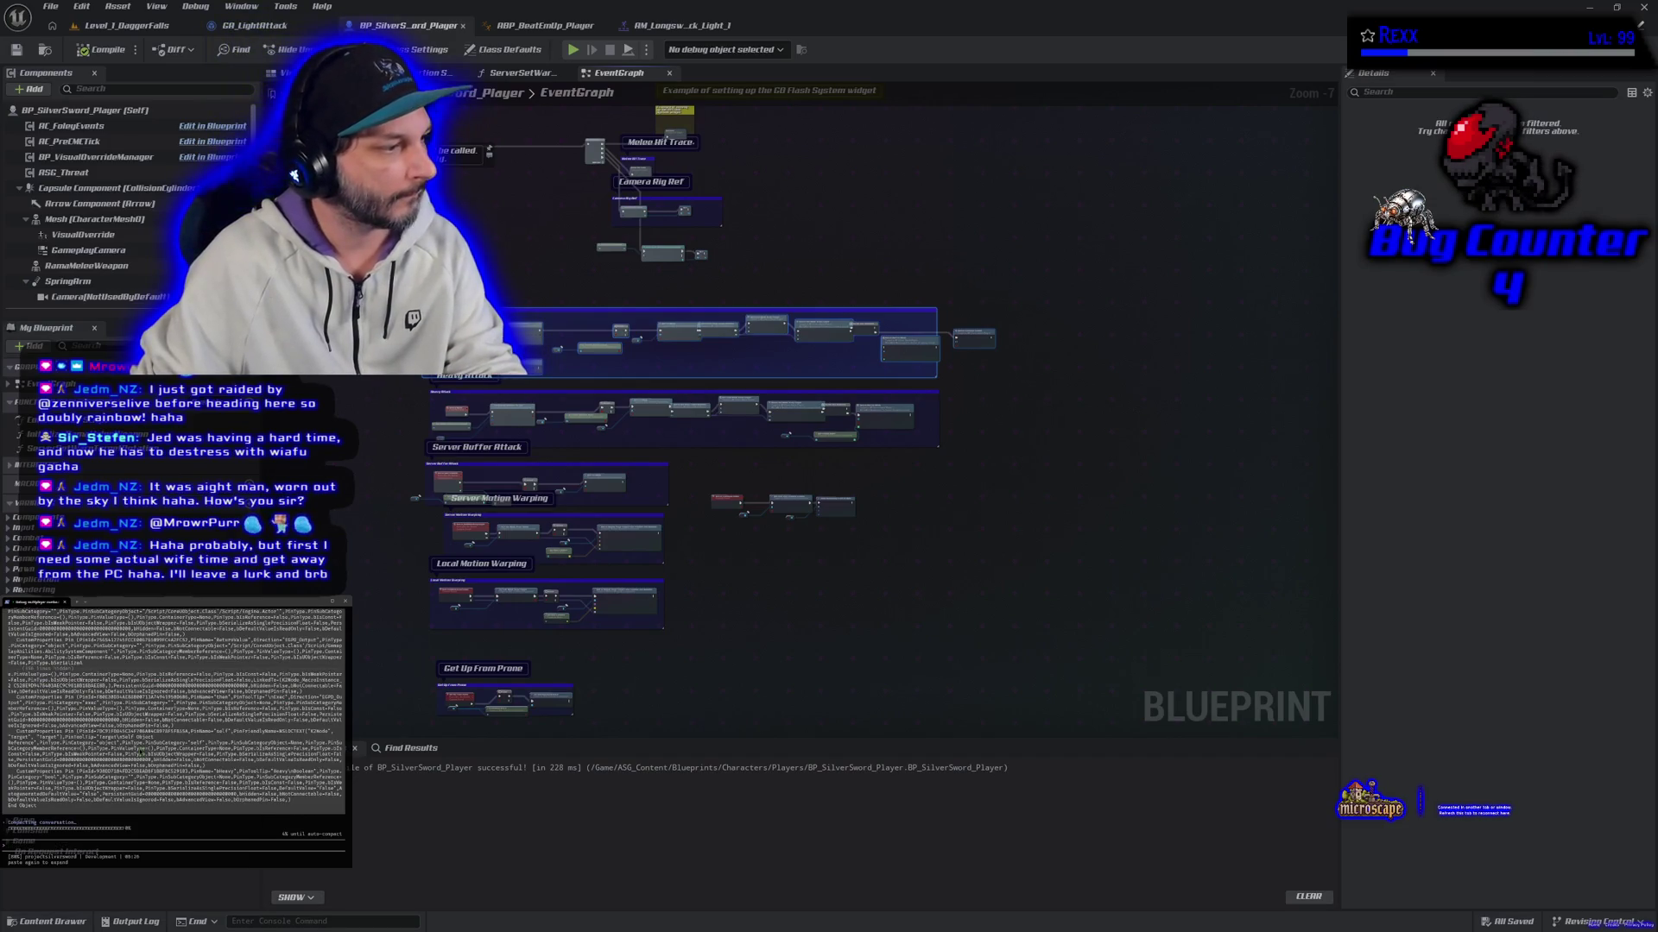
Step: Scroll and pan the graph to bring the new Server_ContinueCombo chain into view
{"action": "scroll", "coordinate": [699, 544], "scroll_direction": "up", "scroll_amount": 2}
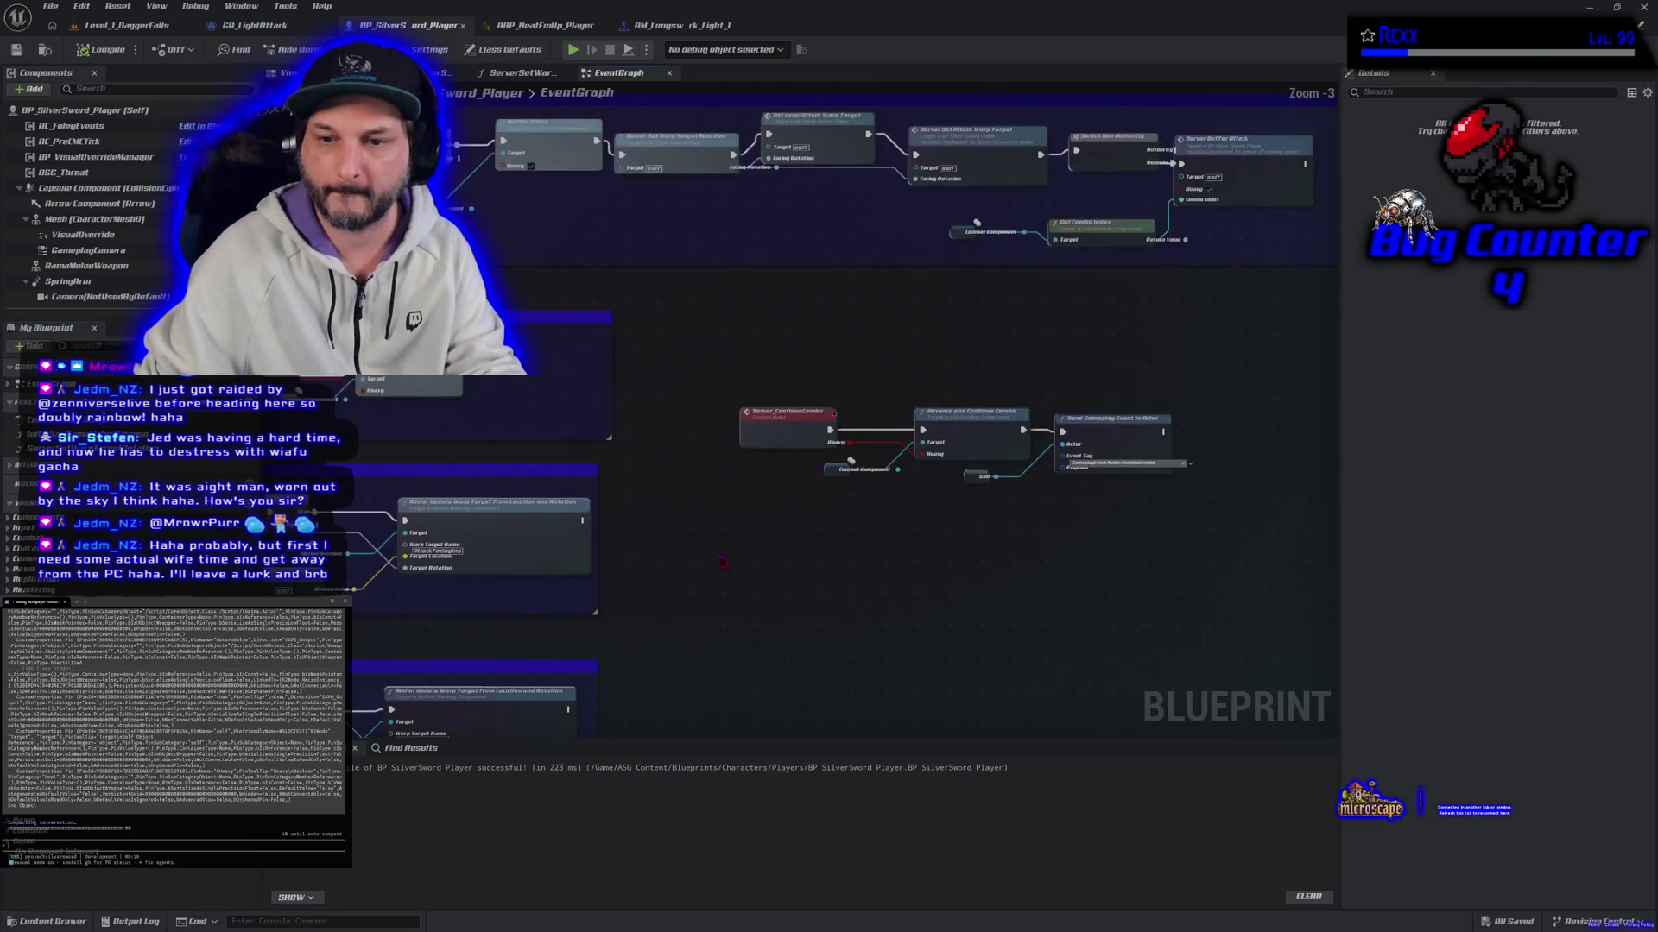
{"action": "scroll", "coordinate": [609, 594], "scroll_direction": "up", "scroll_amount": 2}
{"action": "left_click_drag", "start_coordinate": [604, 596], "coordinate": [540, 772]}
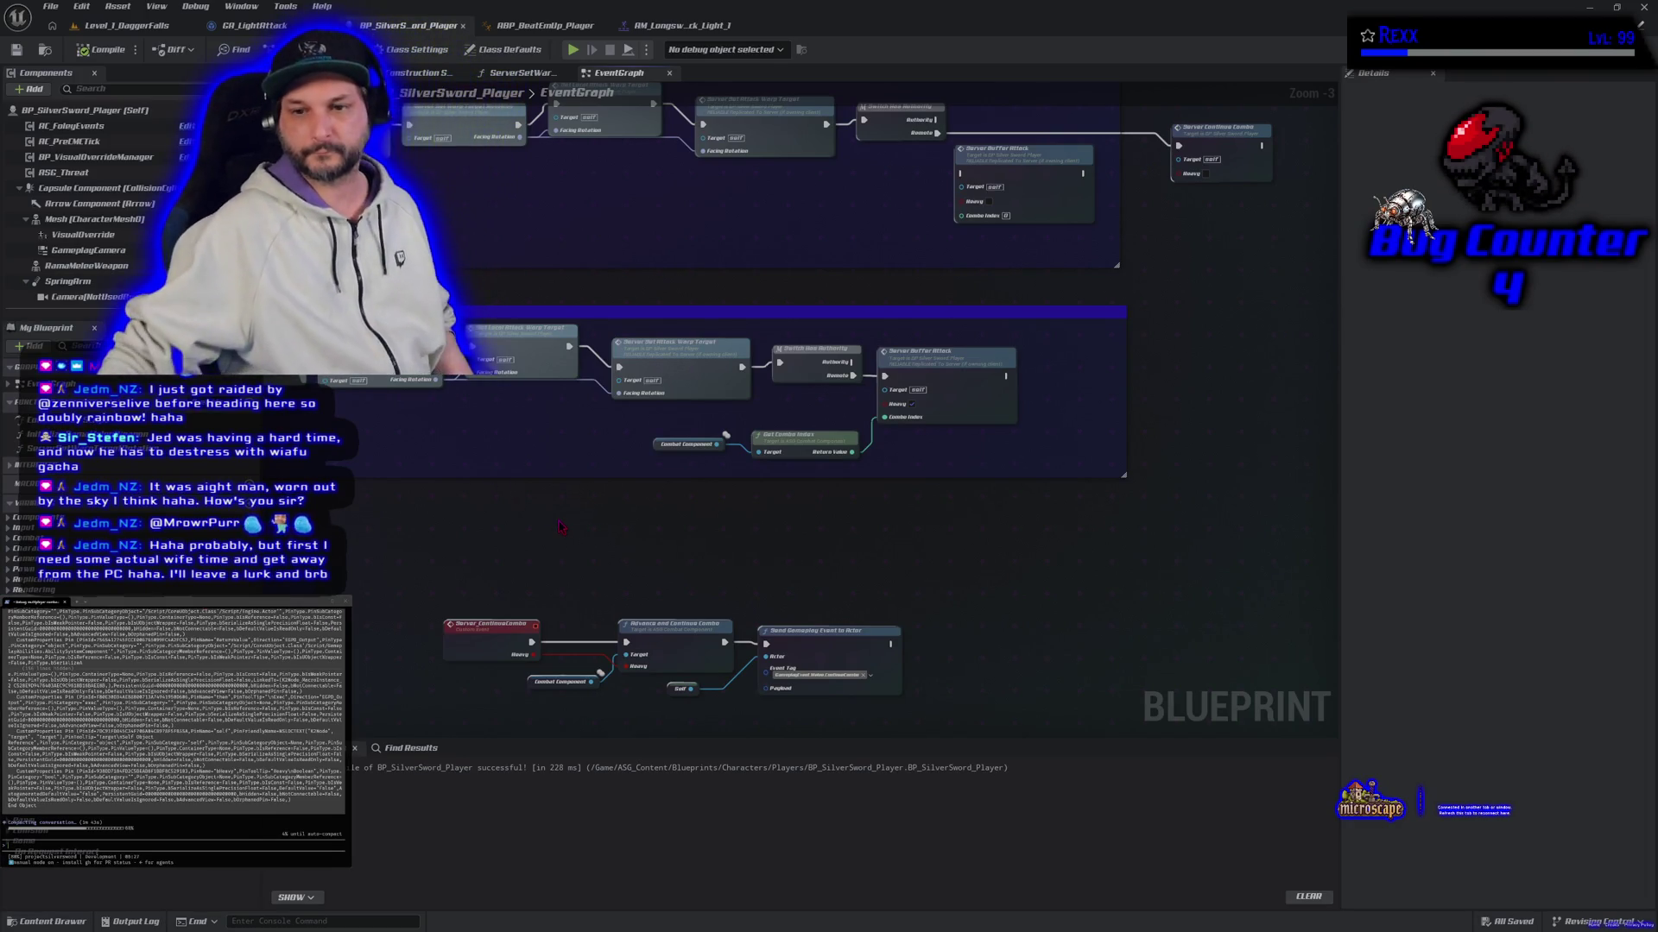
{"action": "scroll", "coordinate": [561, 522], "scroll_direction": "down", "scroll_amount": 3}
{"action": "scroll", "coordinate": [616, 505], "scroll_direction": "up", "scroll_amount": 1}
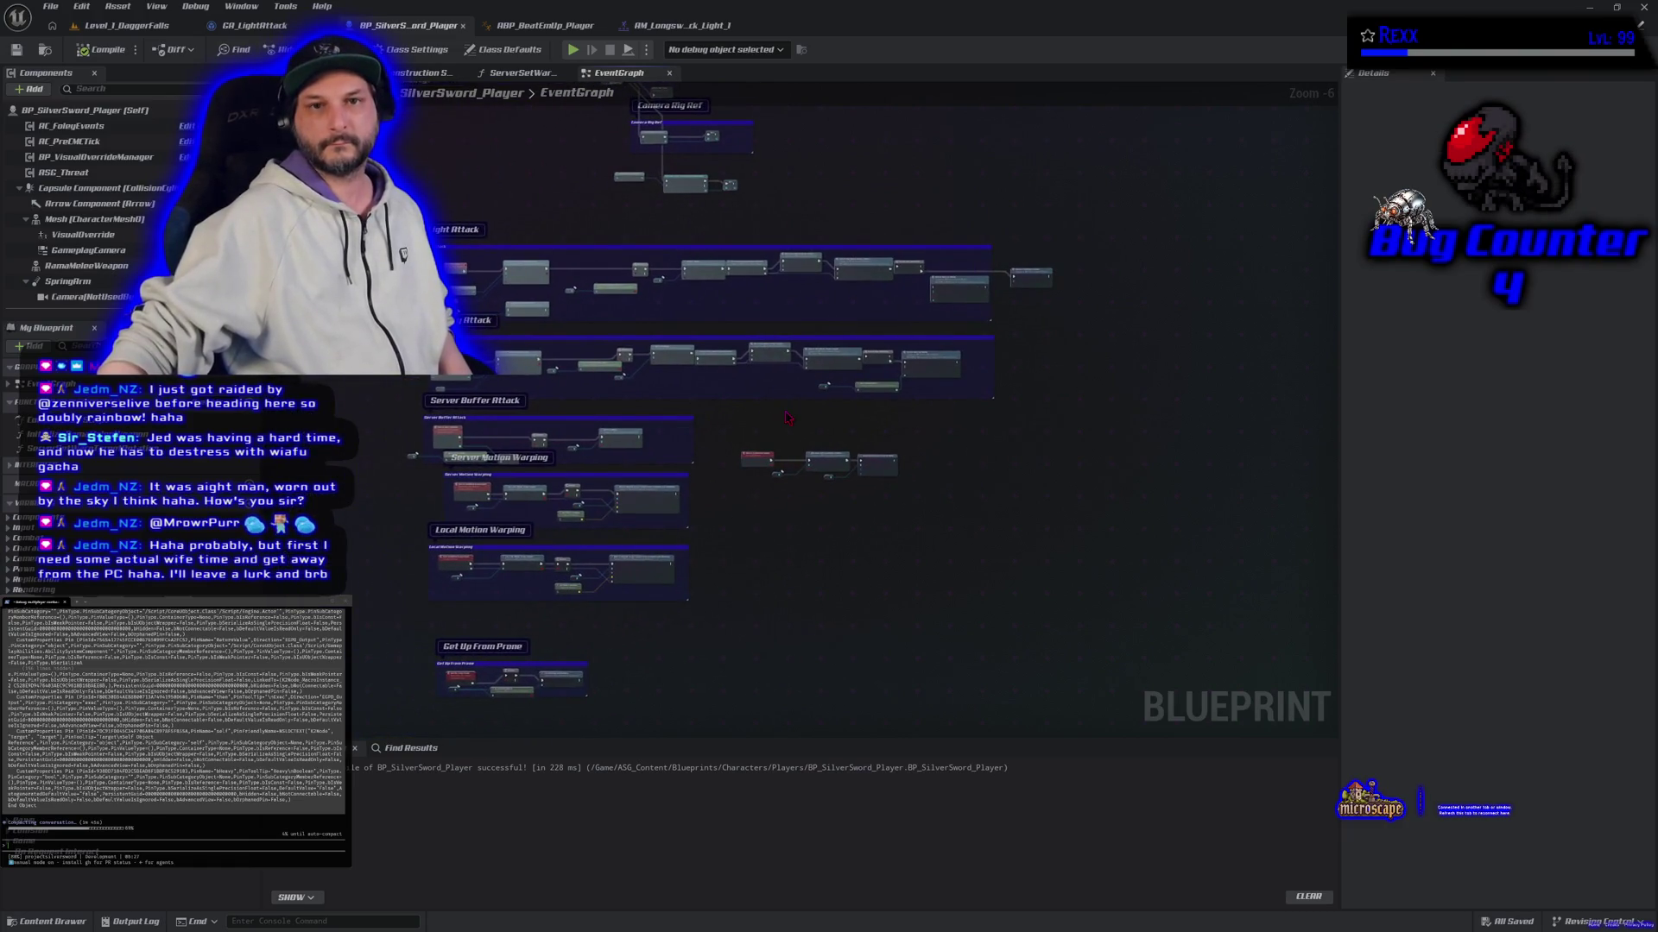
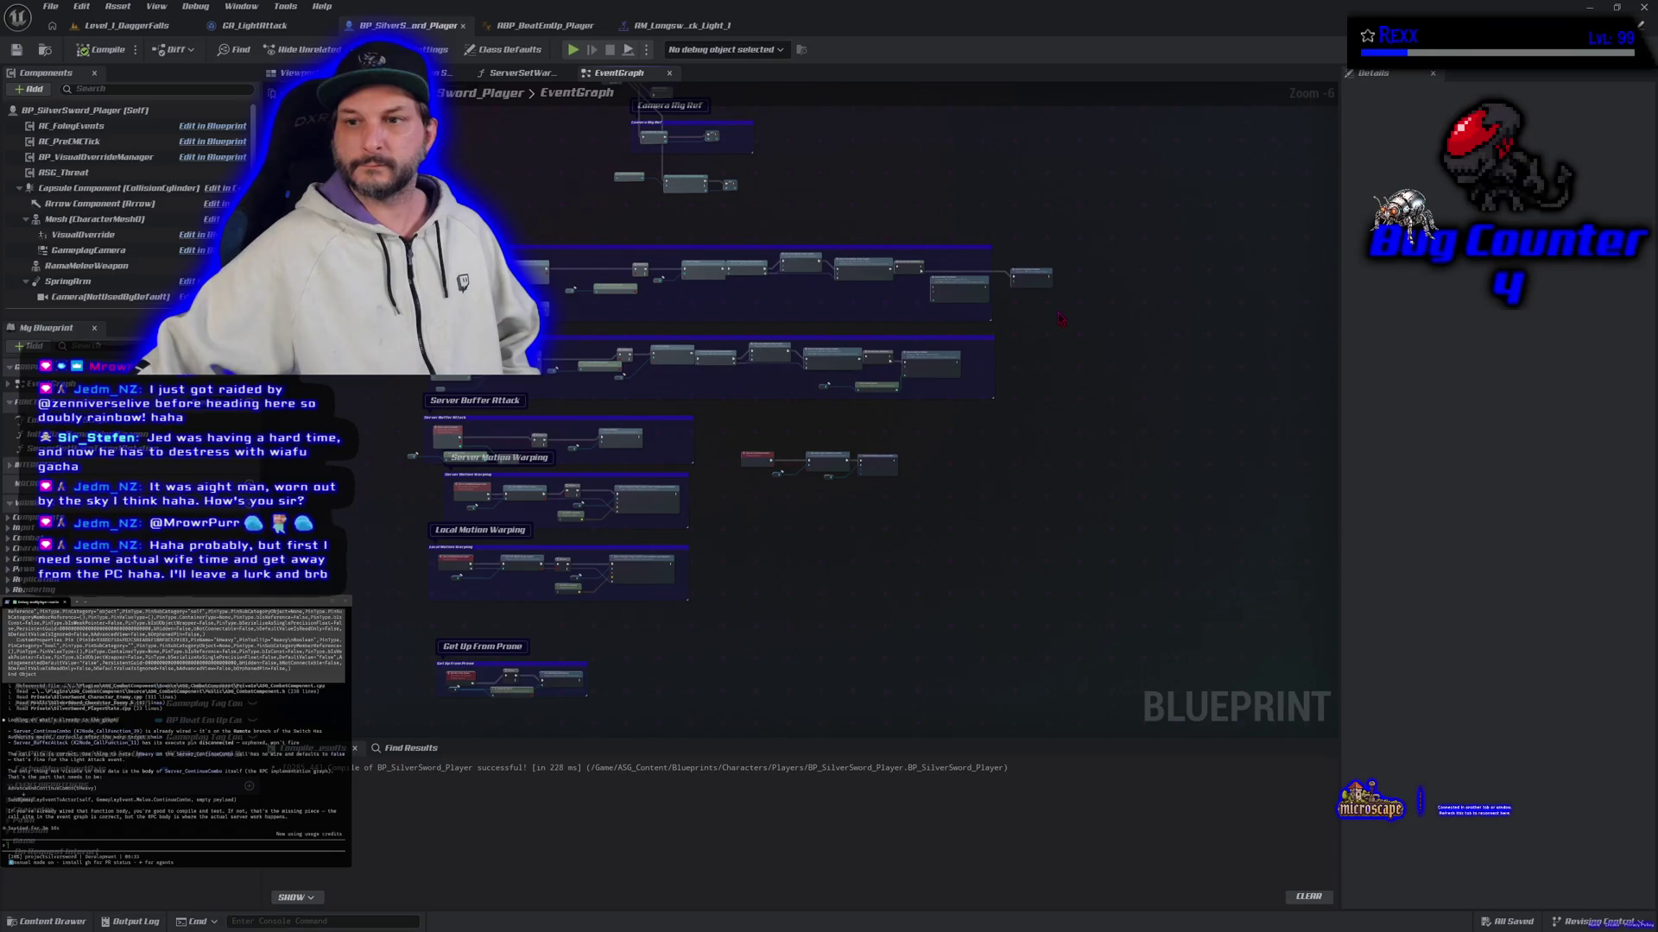
Step: Select the ContinueCombo, Advance Combo and gameplay event nodes in the EventGraph
{"action": "scroll", "coordinate": [1002, 329], "scroll_direction": "up", "scroll_amount": 3}
{"action": "mouse_move", "coordinate": [1001, 329]}
{"action": "left_mouse_down"}
{"action": "mouse_move", "coordinate": [1199, 454]}
{"action": "mouse_move", "coordinate": [1511, 454]}
{"action": "left_mouse_up"}
{"action": "mouse_move", "coordinate": [1199, 455]}
{"action": "left_mouse_down"}
{"action": "mouse_move", "coordinate": [1399, 449]}
{"action": "mouse_move", "coordinate": [818, 403]}
{"action": "left_mouse_up"}
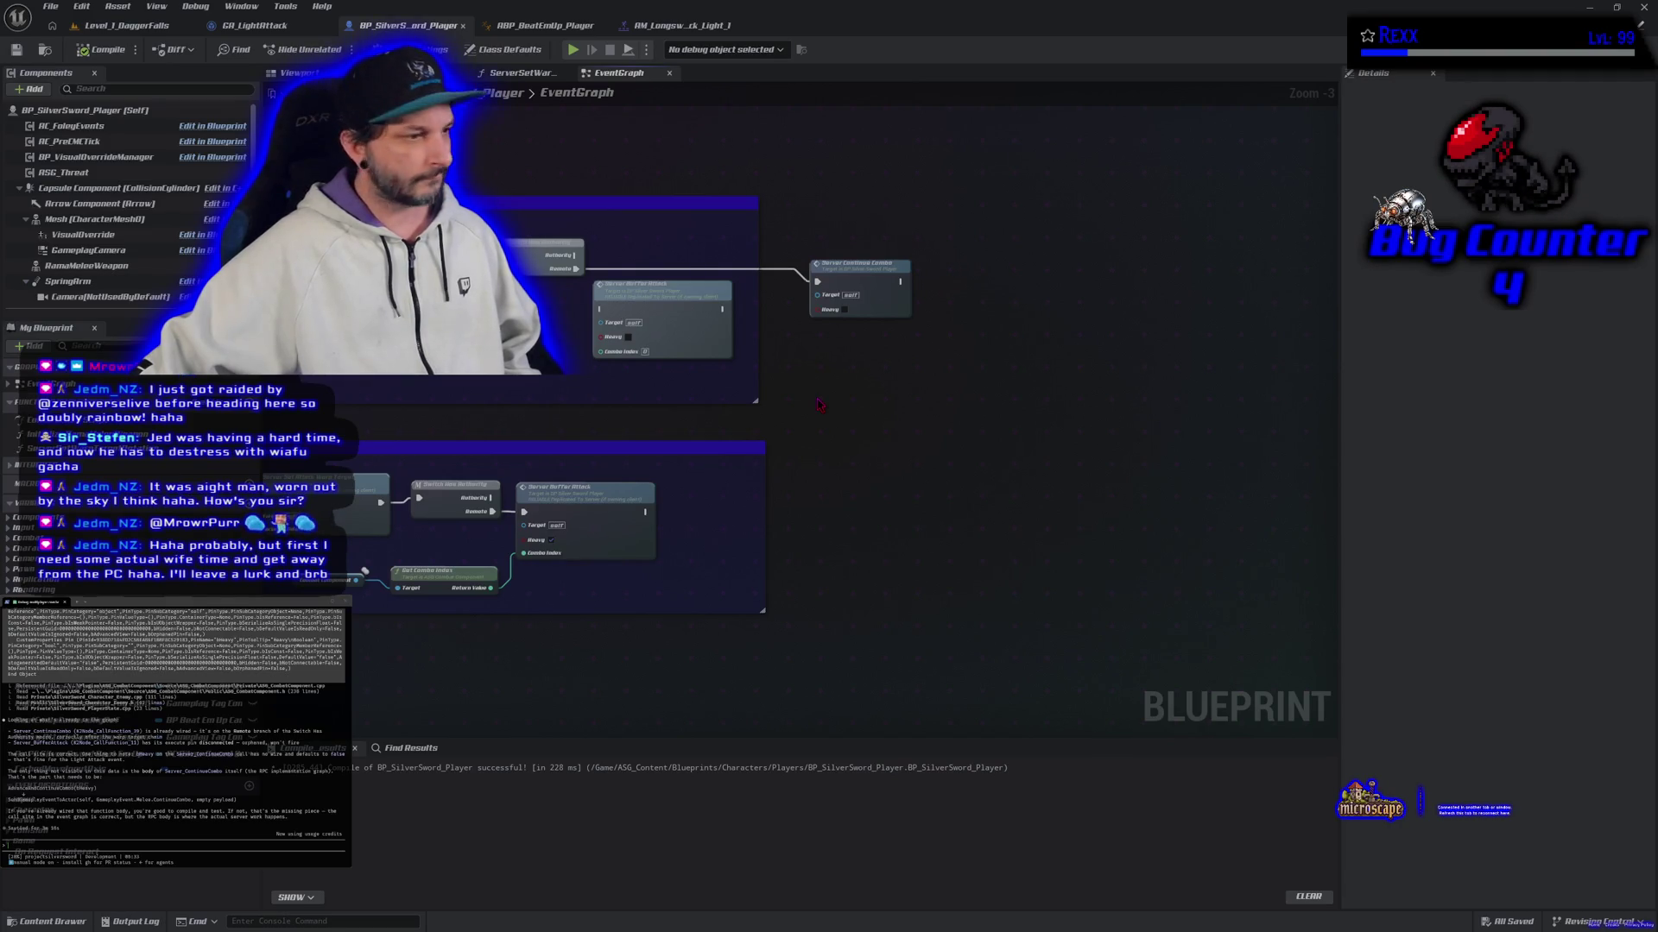
{"action": "left_click_drag", "start_coordinate": [756, 528], "coordinate": [1002, 306]}
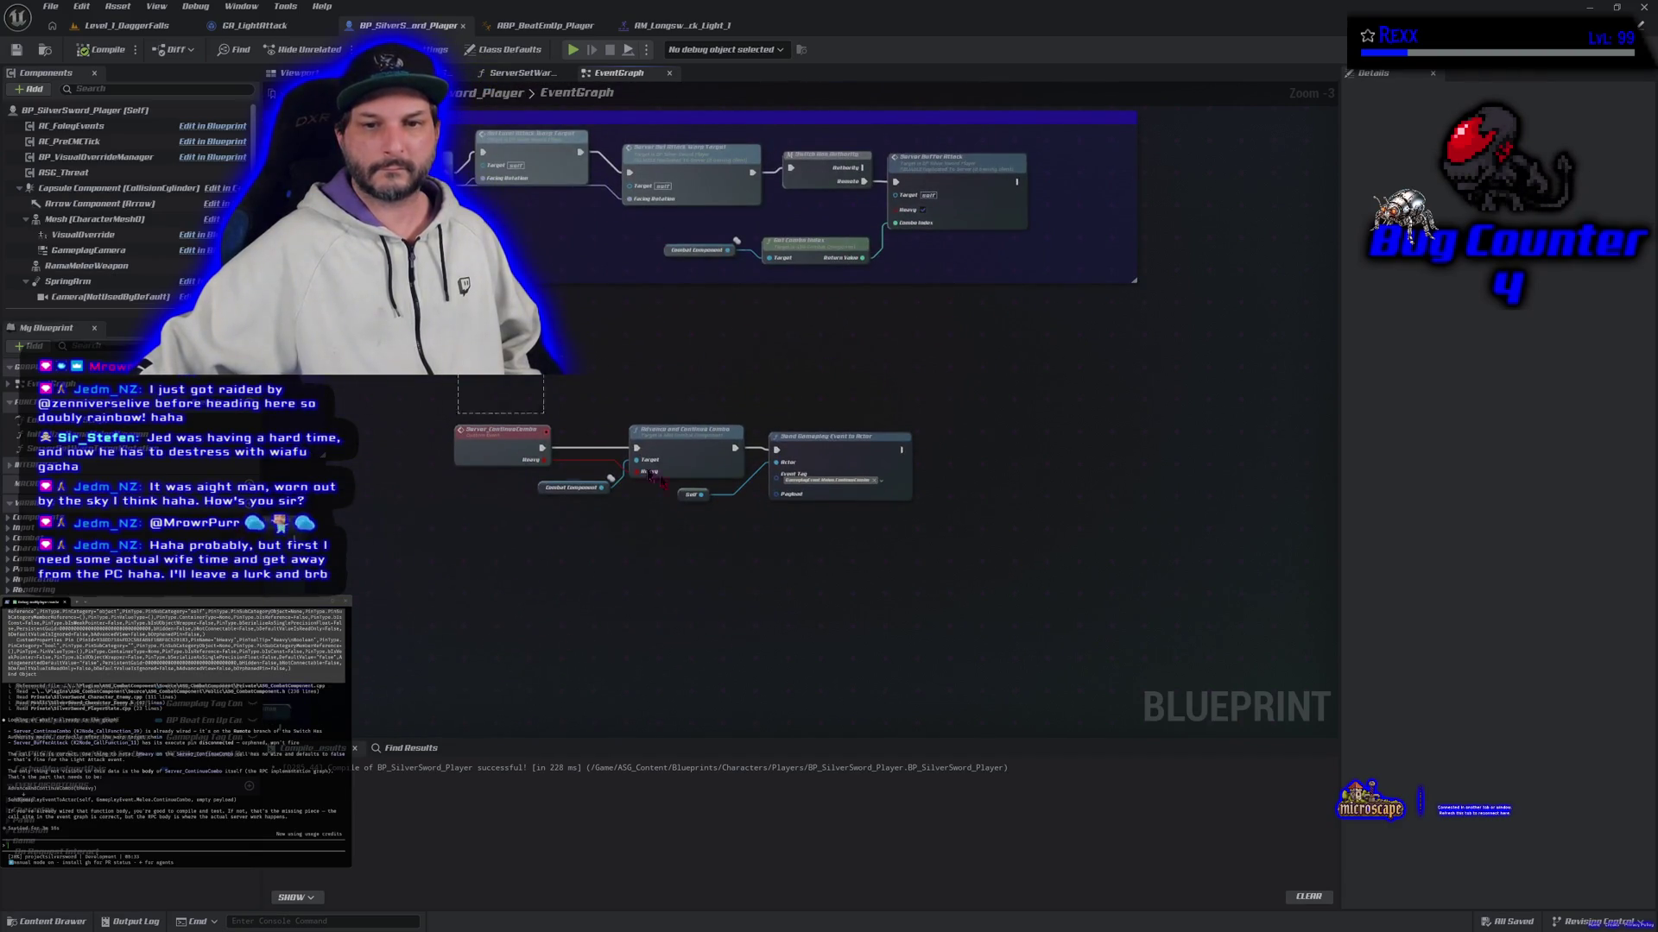
{"action": "left_click_drag", "start_coordinate": [436, 356], "coordinate": [855, 449]}
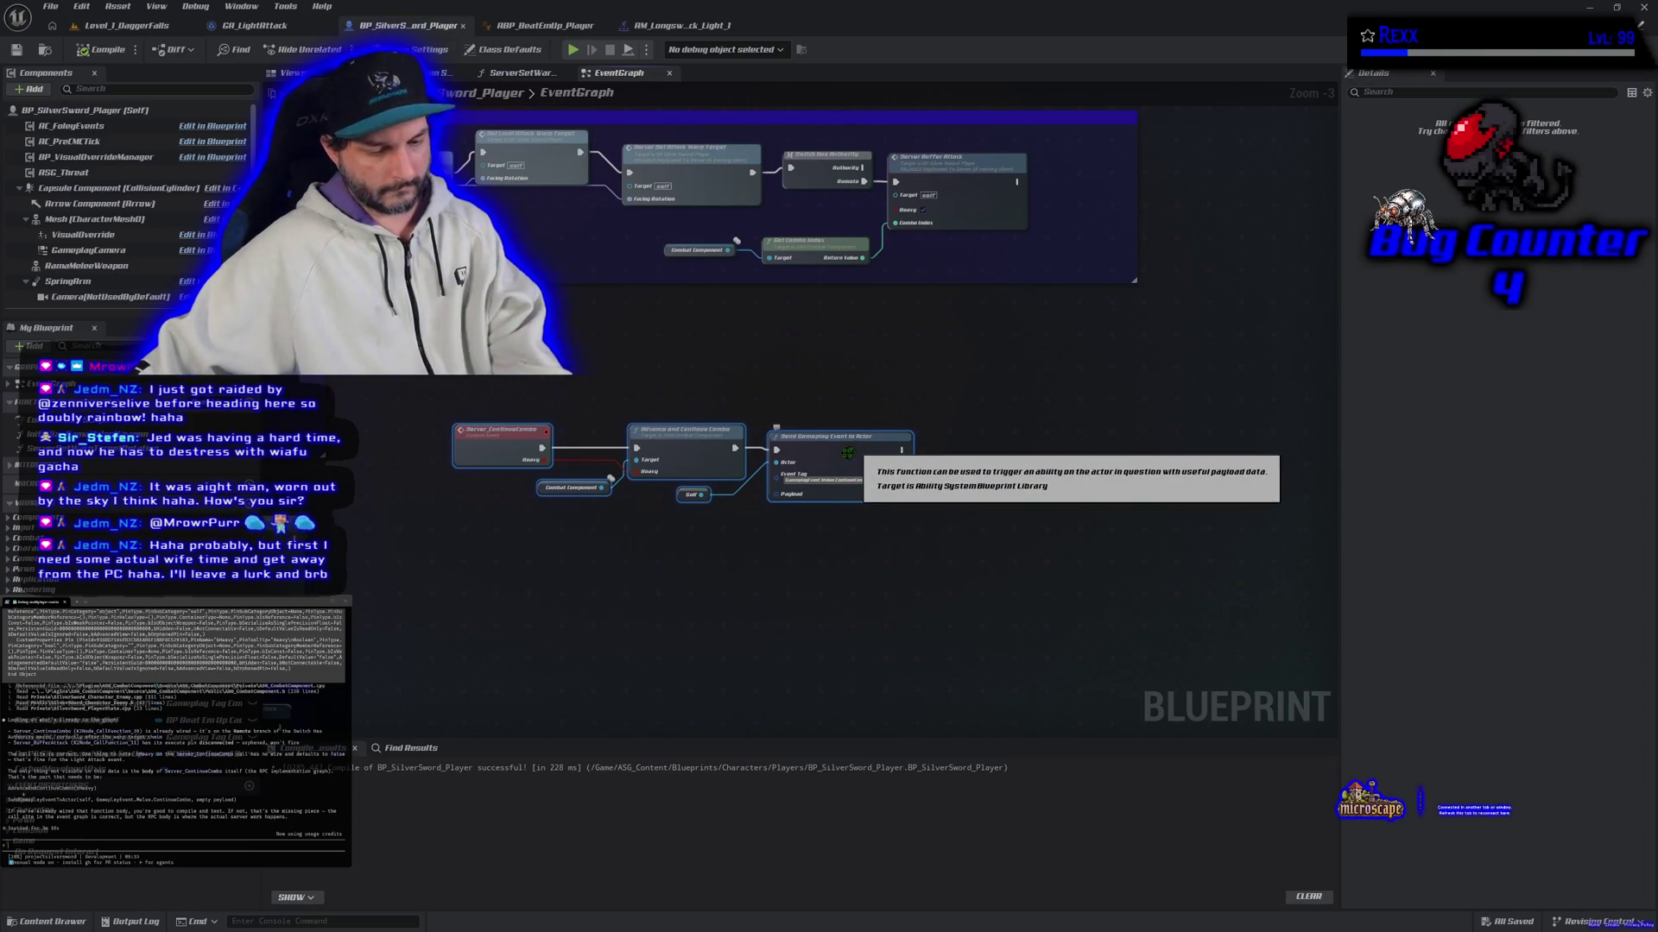
Step: Paste the combo nodes into the Claude Code terminal and switch to Level_1_DaggerFalls
{"action": "left_click", "coordinate": [735, 591]}
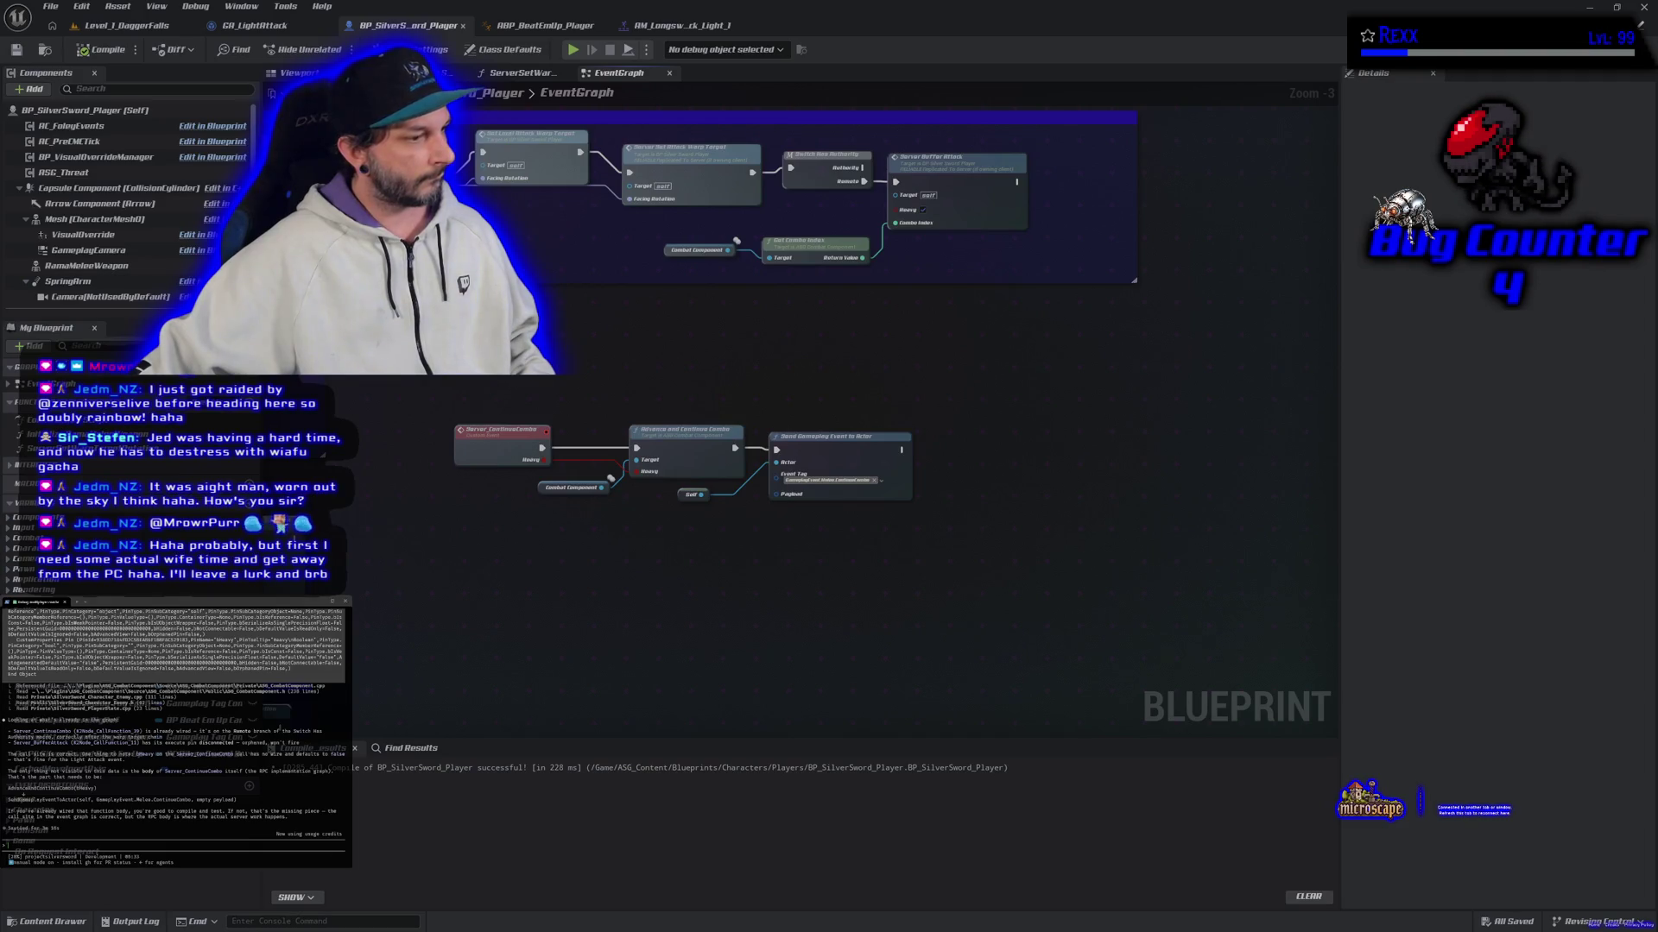
{"action": "key", "text": "ctrl+v"}
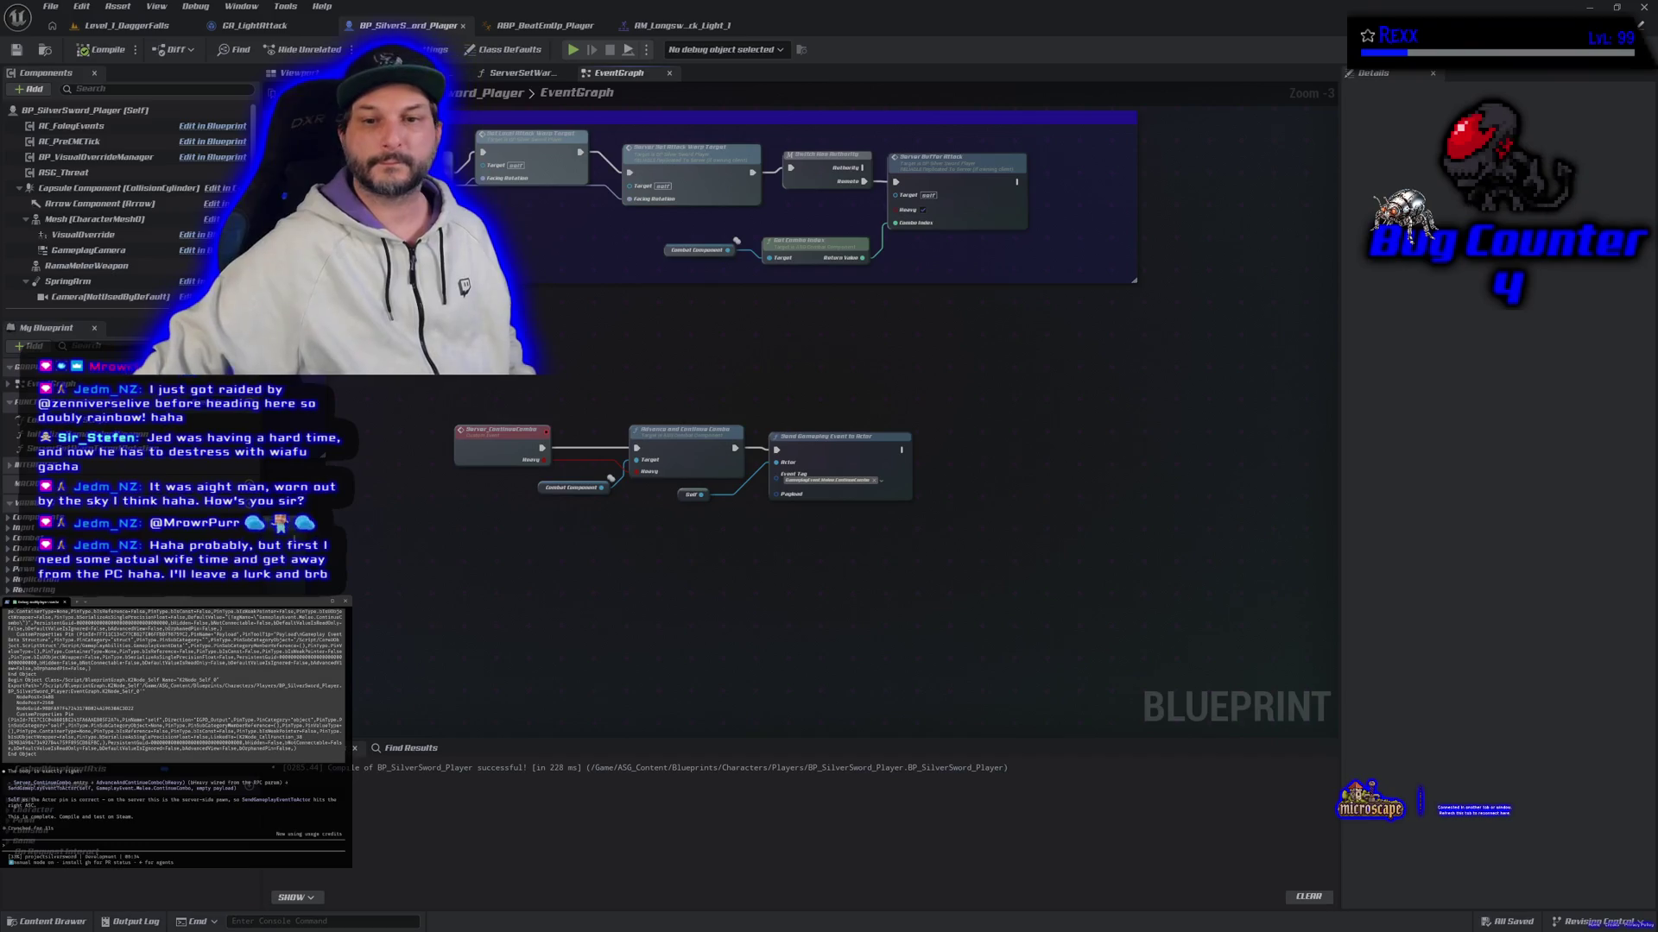
{"action": "left_click", "coordinate": [141, 28]}
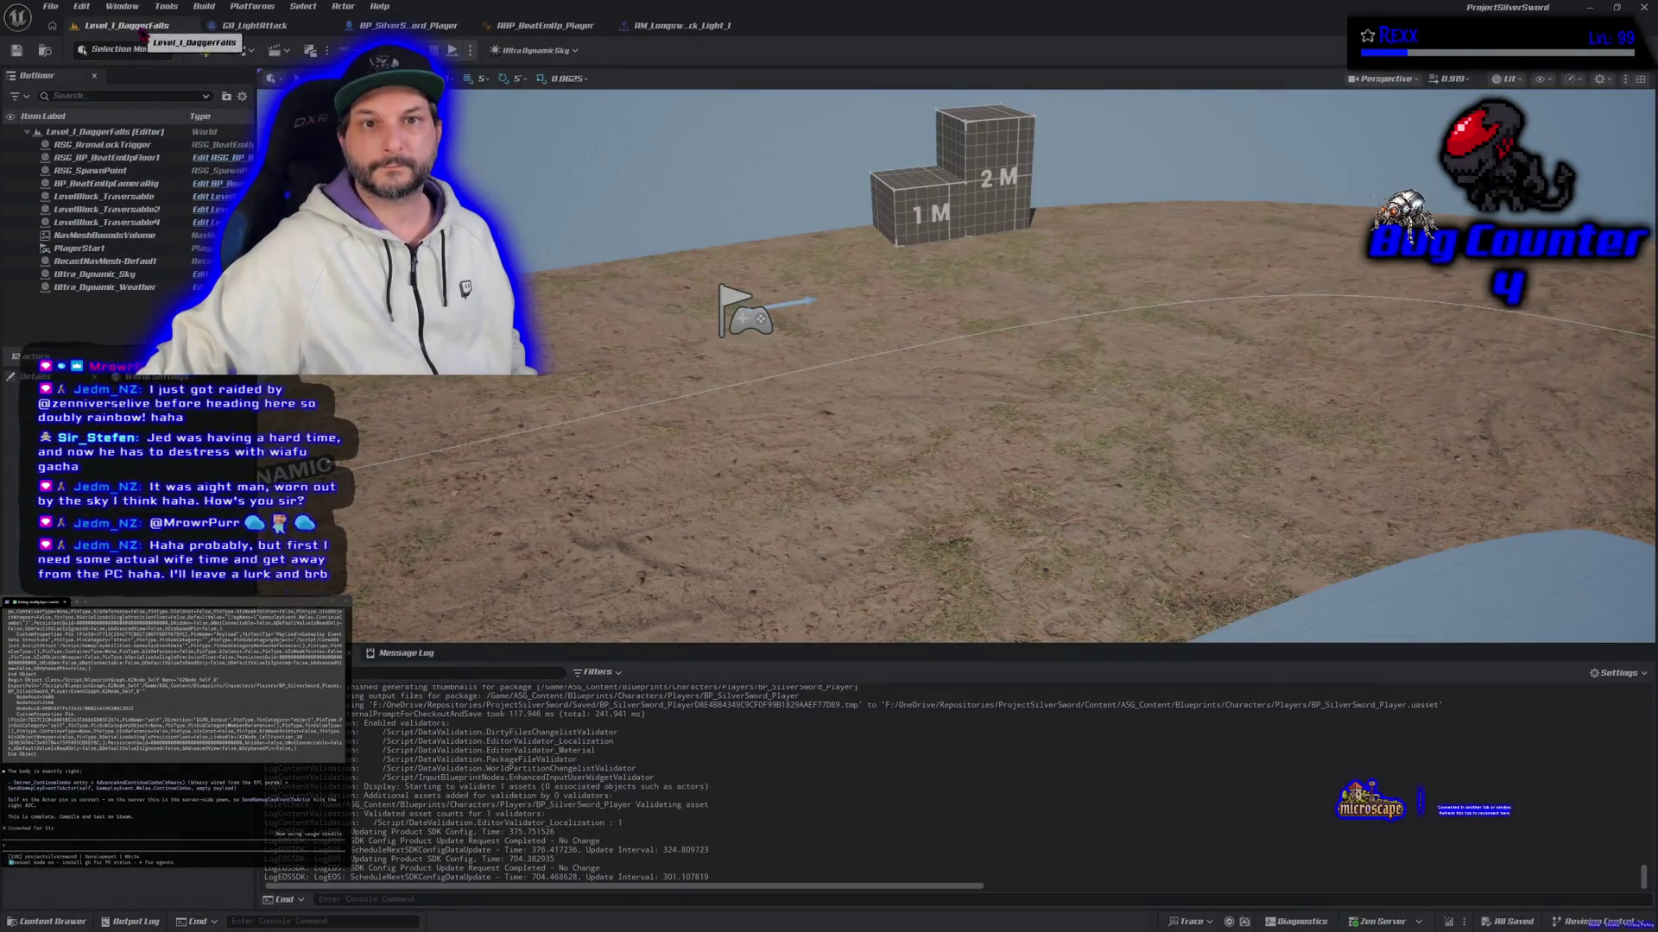
Step: Package the project for Windows, then bring the YouTube Music window forward
{"action": "left_click", "coordinate": [252, 7]}
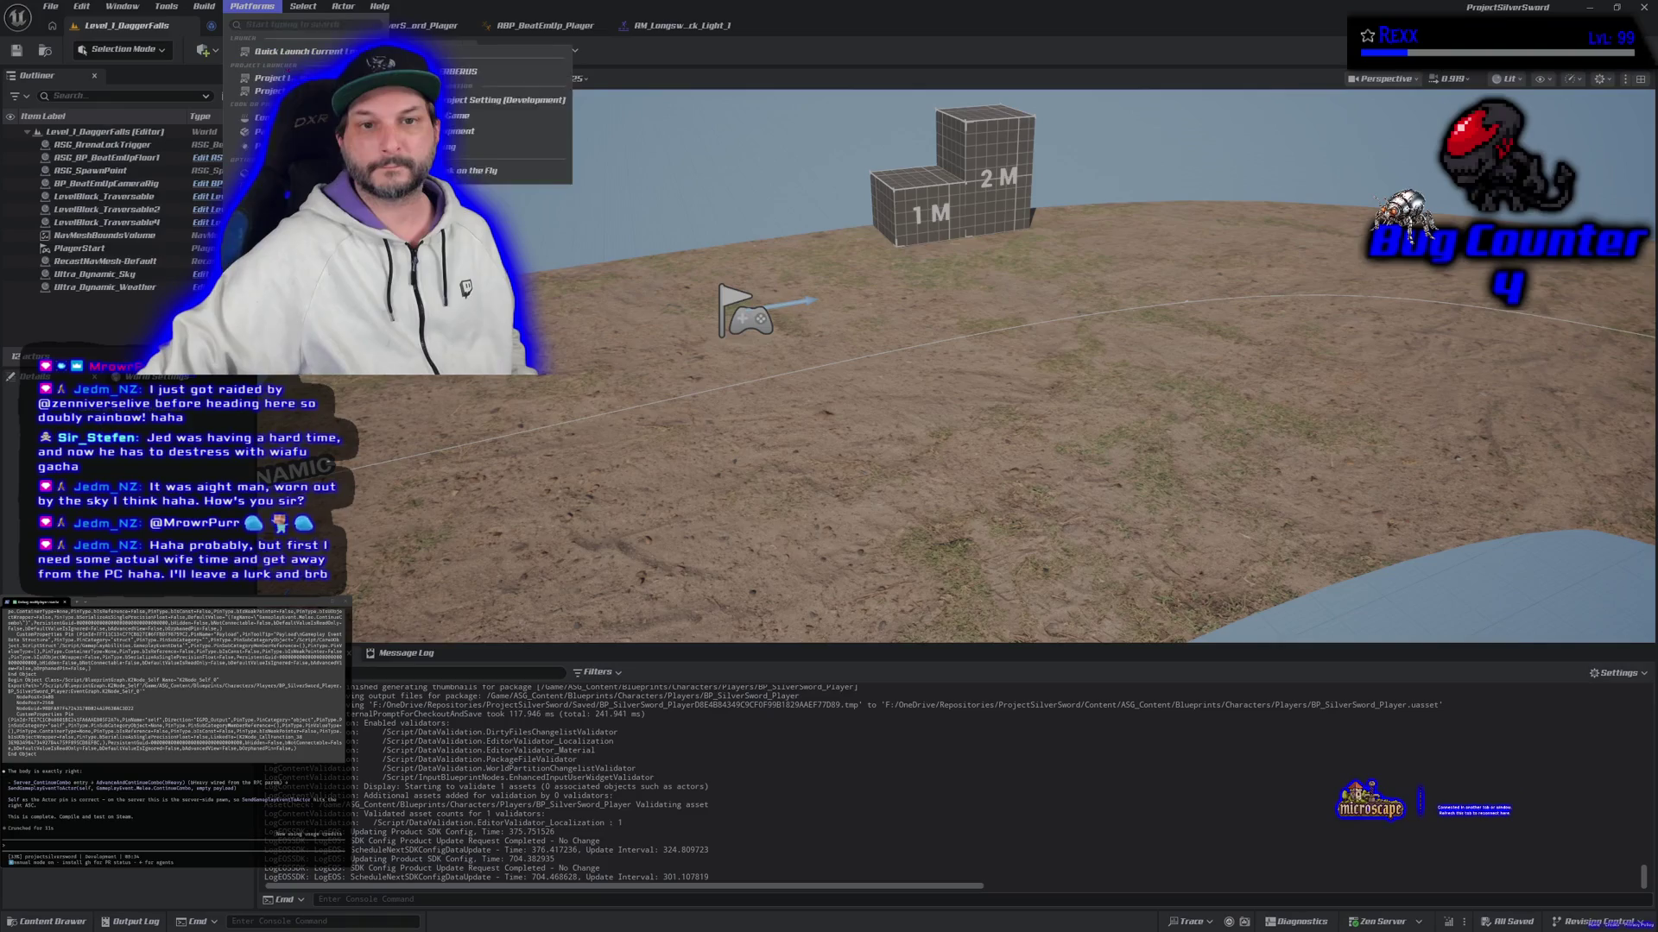
{"action": "key", "text": "Escape"}
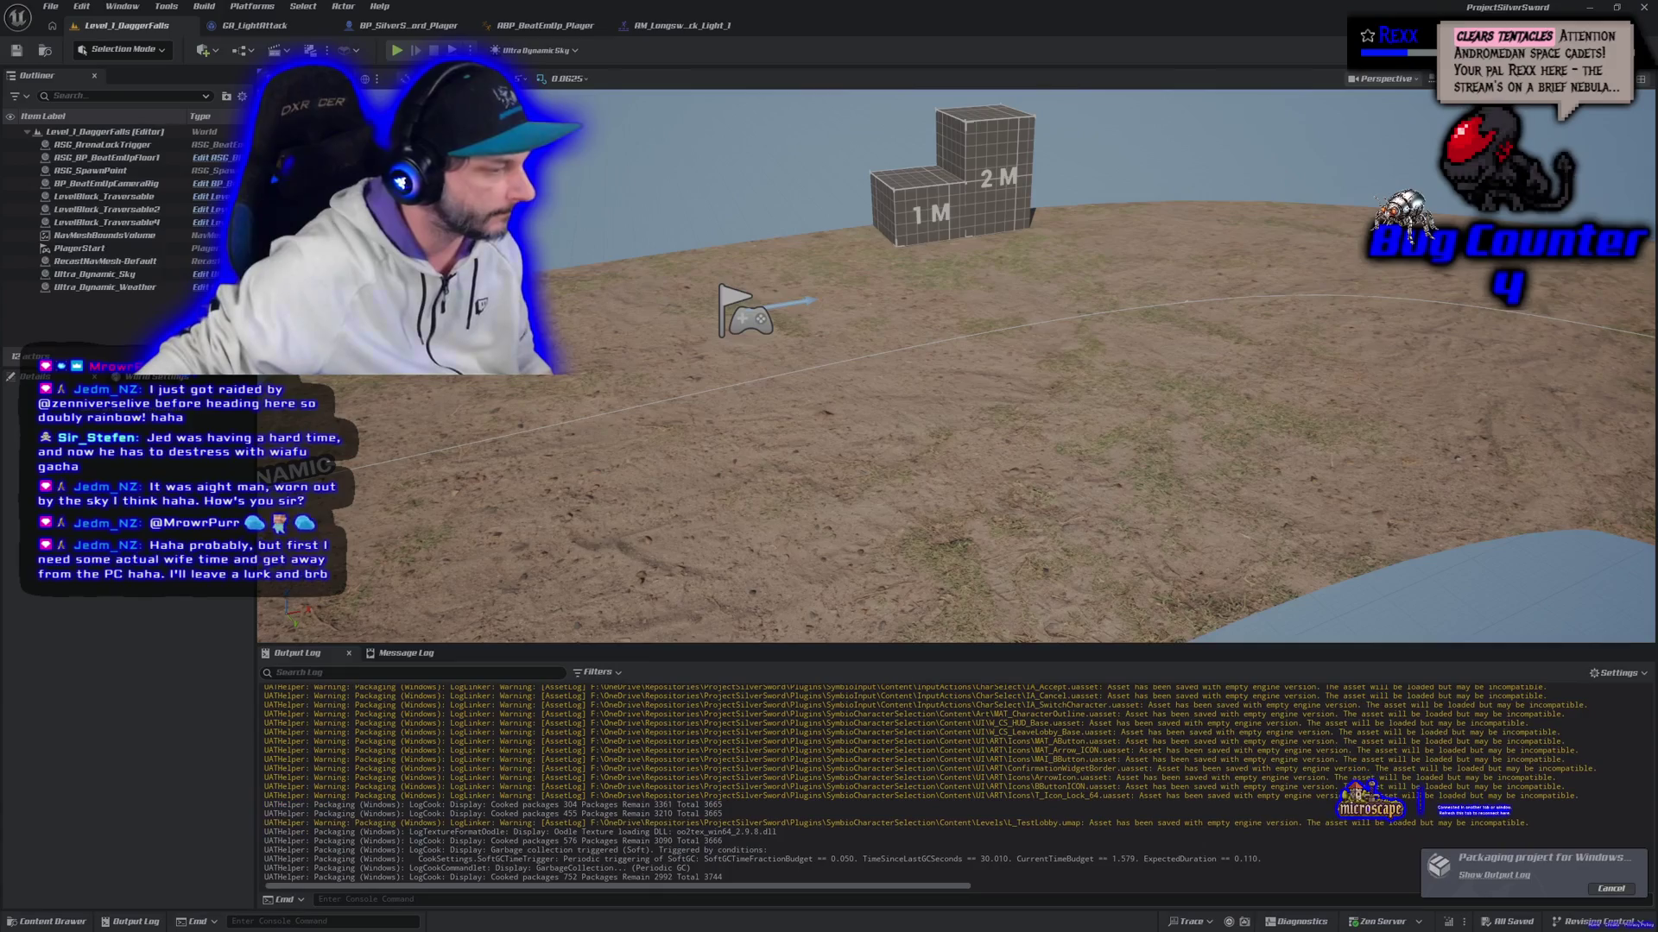
{"action": "key", "text": "alt+Tab"}
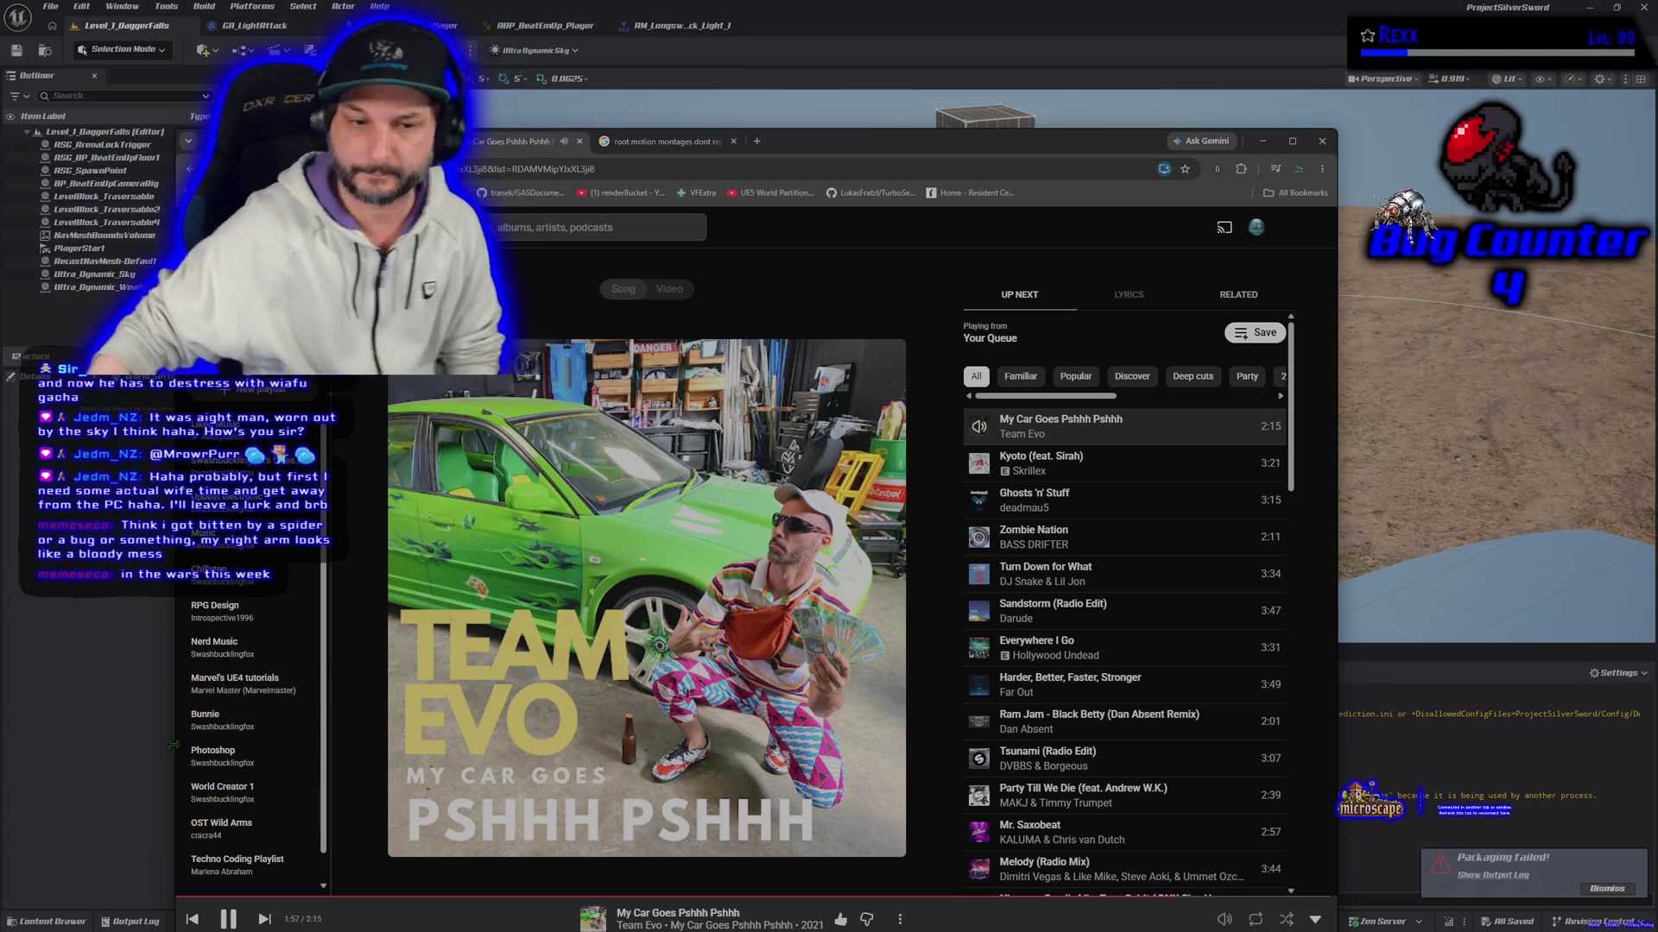
Step: Minimize YouTube Music to reveal the BUILD FAILED packaging log
{"action": "left_click", "coordinate": [110, 631]}
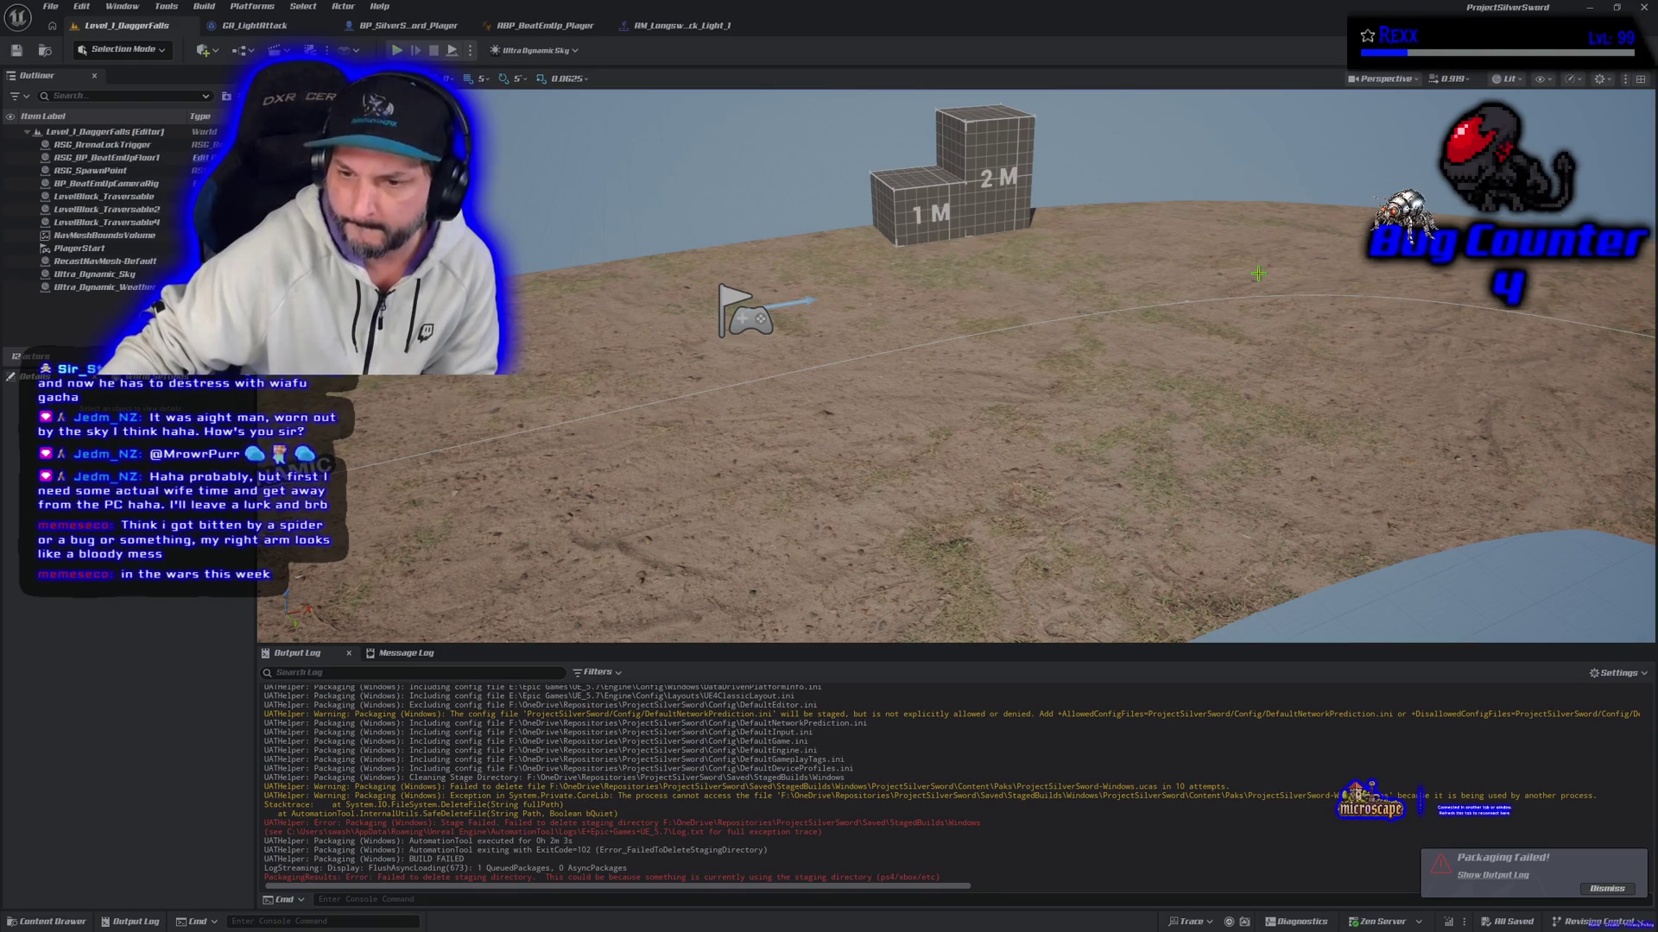
Step: Close the Unreal Editor window
{"action": "left_click", "coordinate": [1644, 7]}
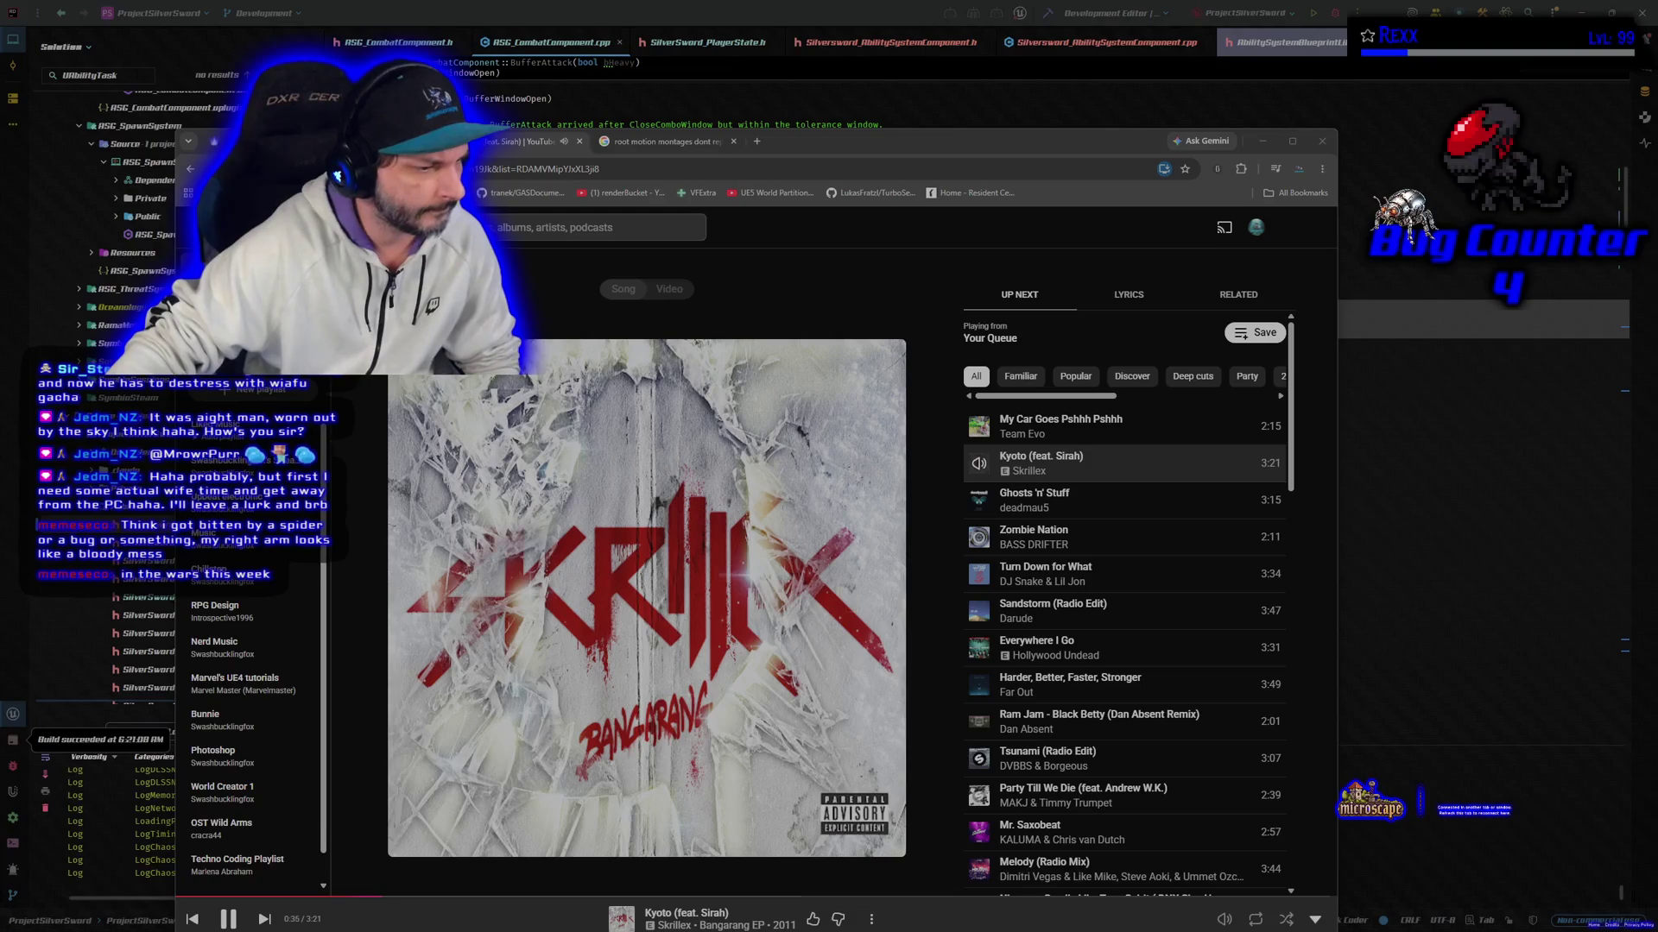
{"action": "key", "text": "alt+Tab"}
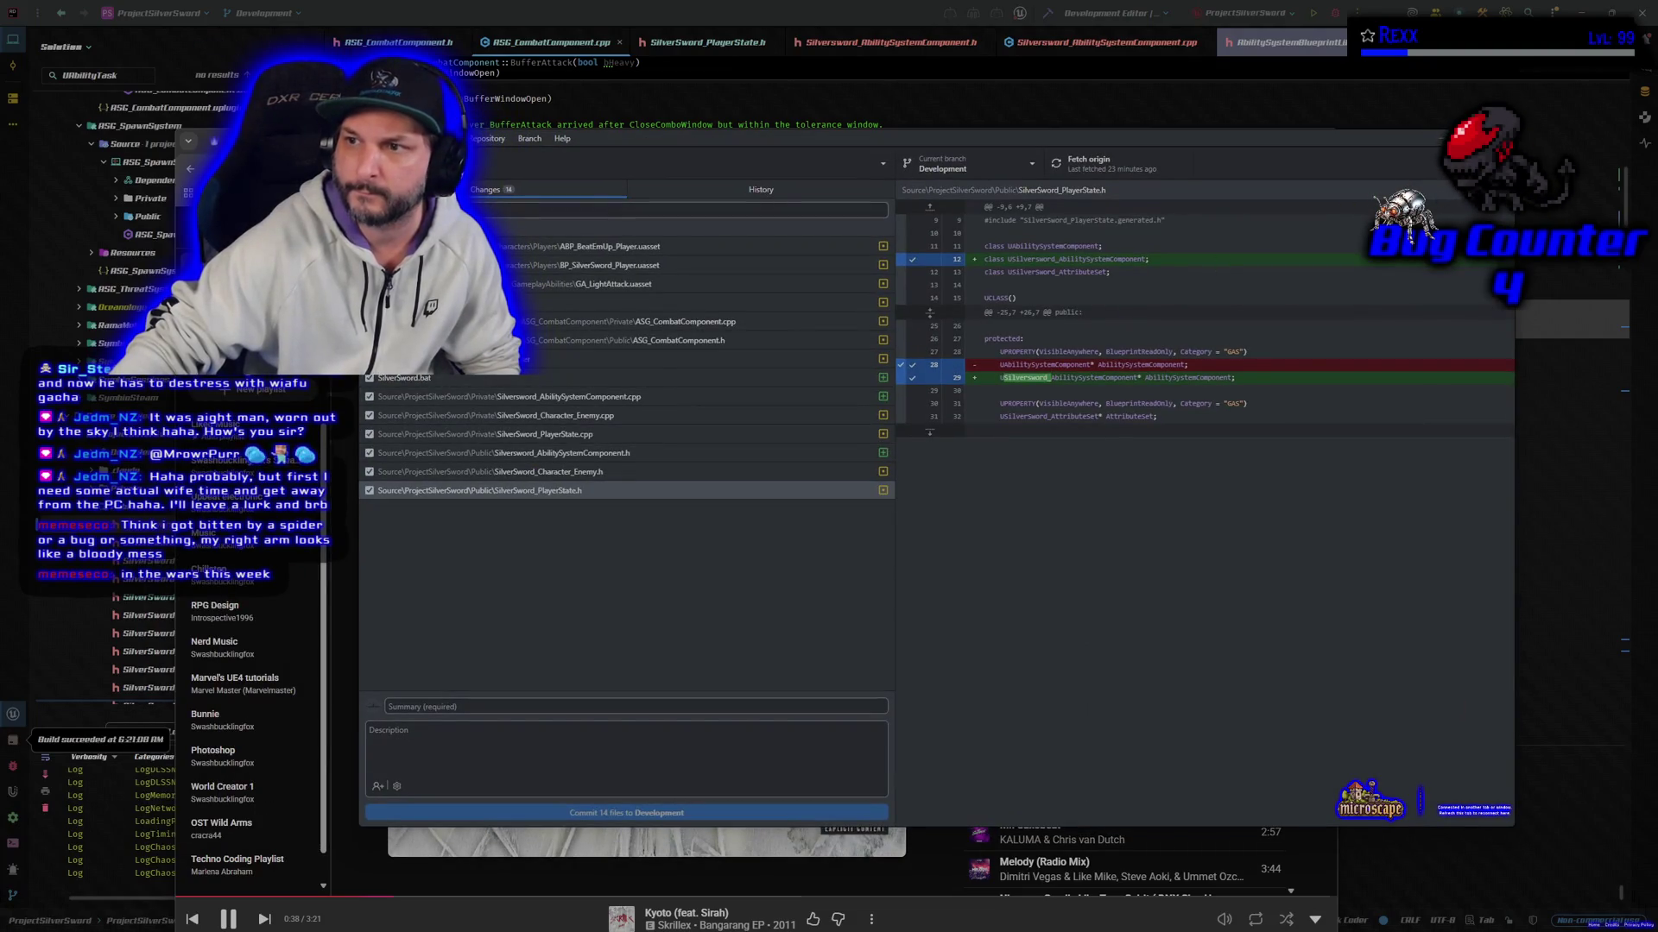
{"action": "key", "text": "alt+Tab"}
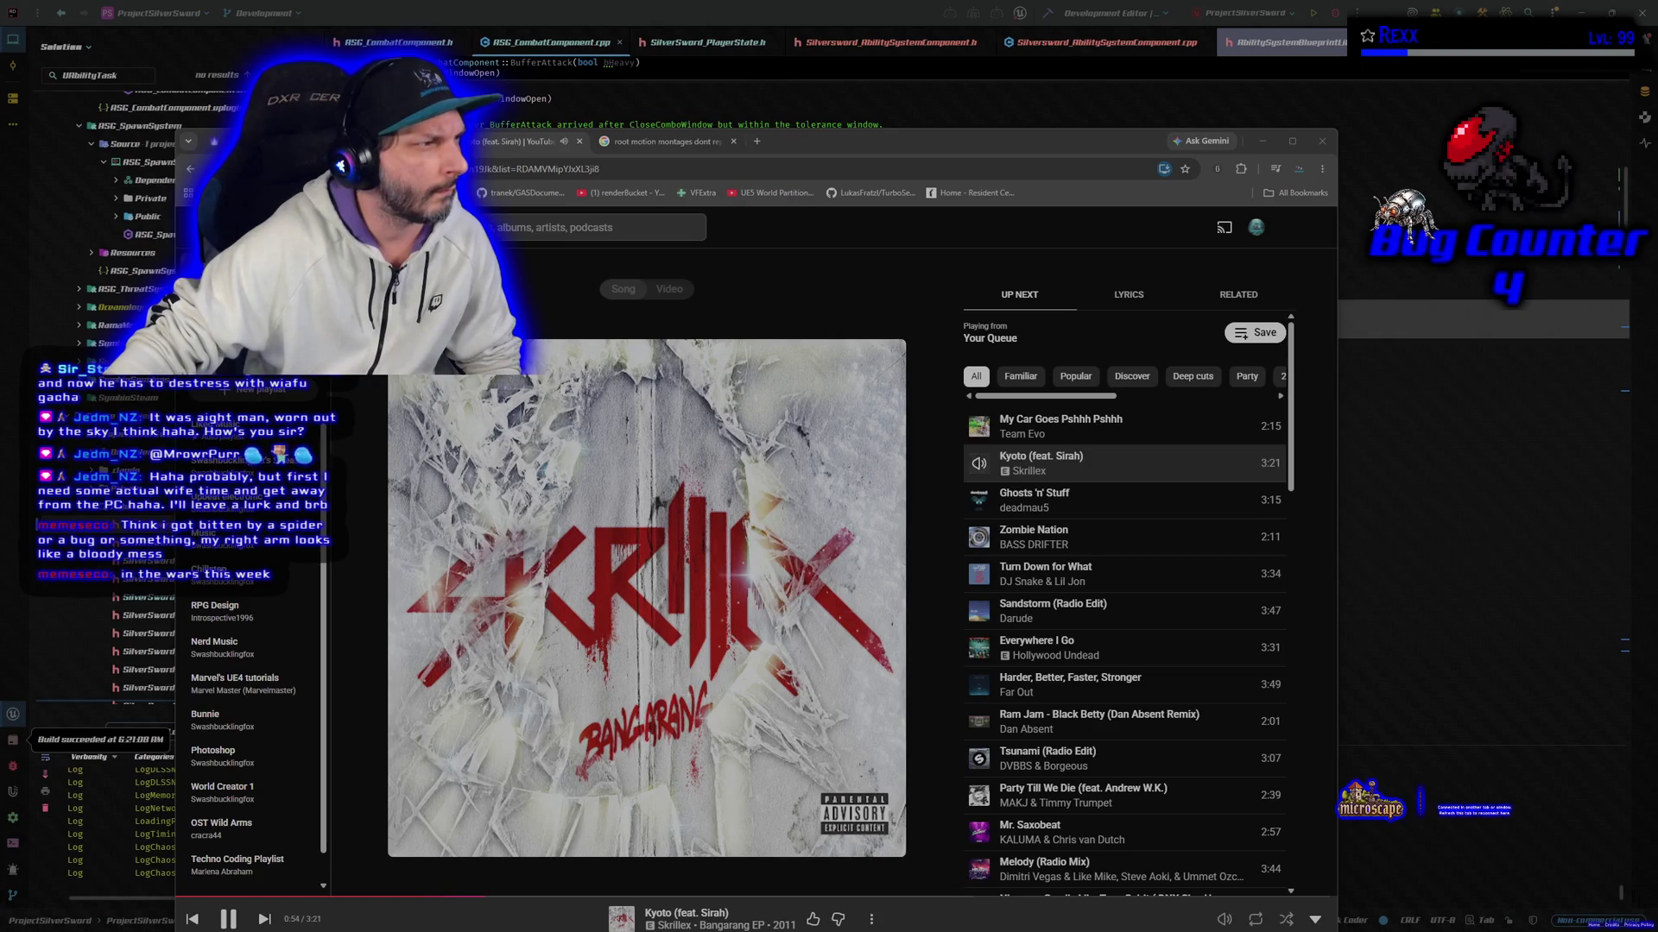
{"action": "key", "text": "alt+Tab"}
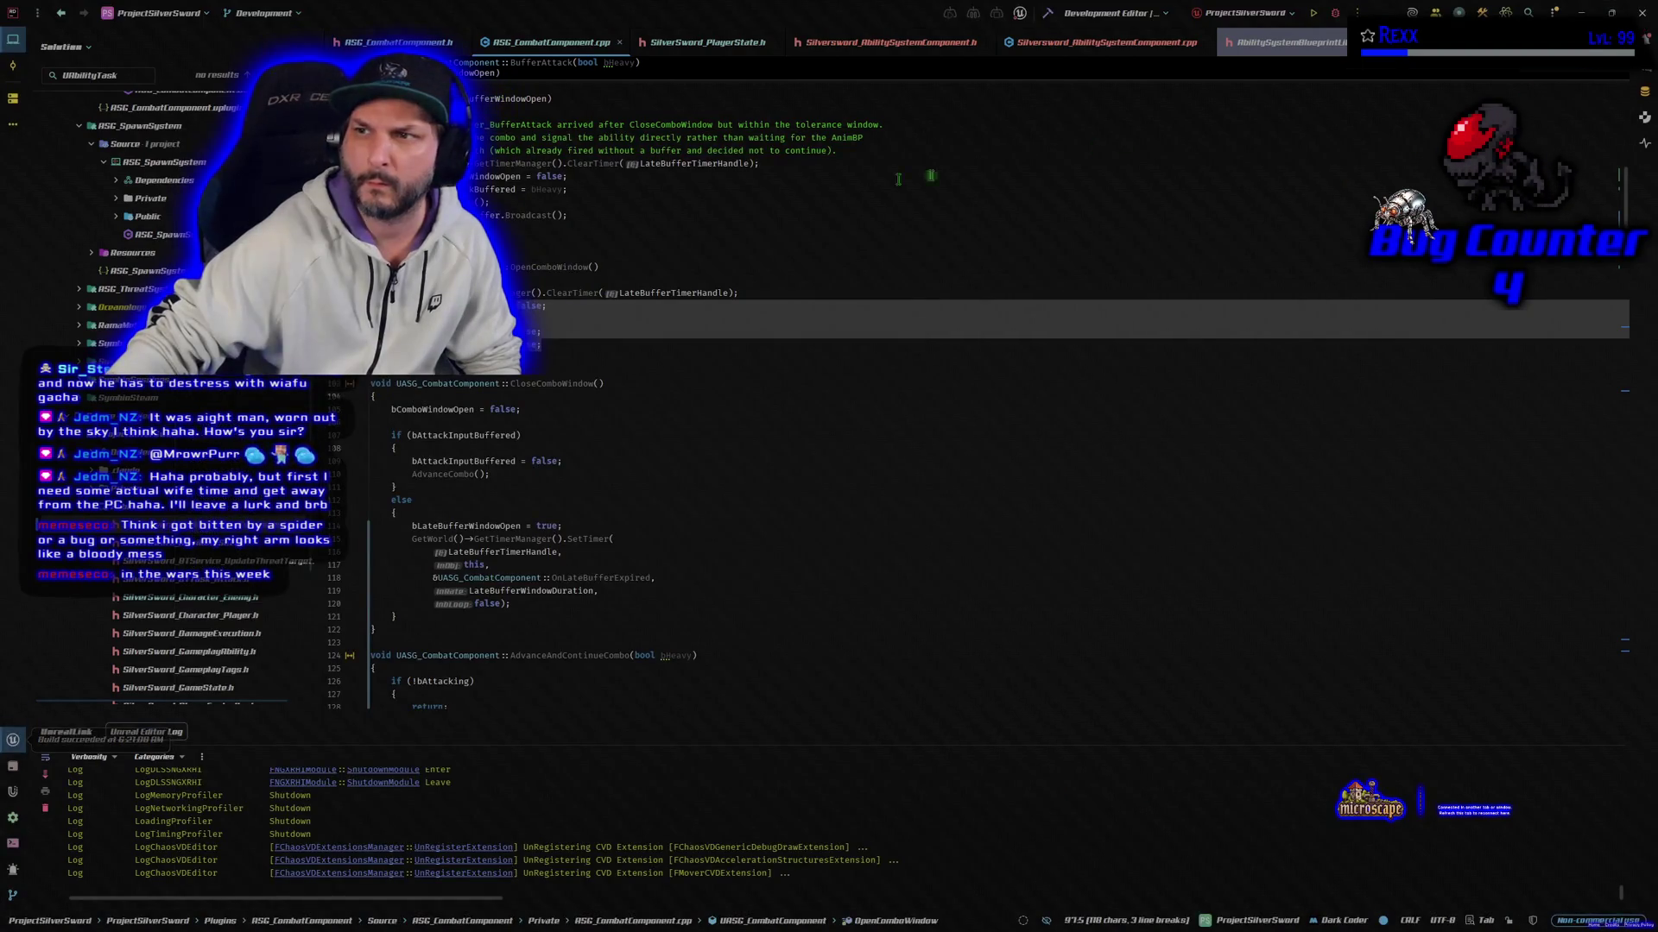
Step: Bring YouTube Music back, then minimize it to show RSG_CombatComponent.cpp in Rider
{"action": "key", "text": "alt+Tab"}
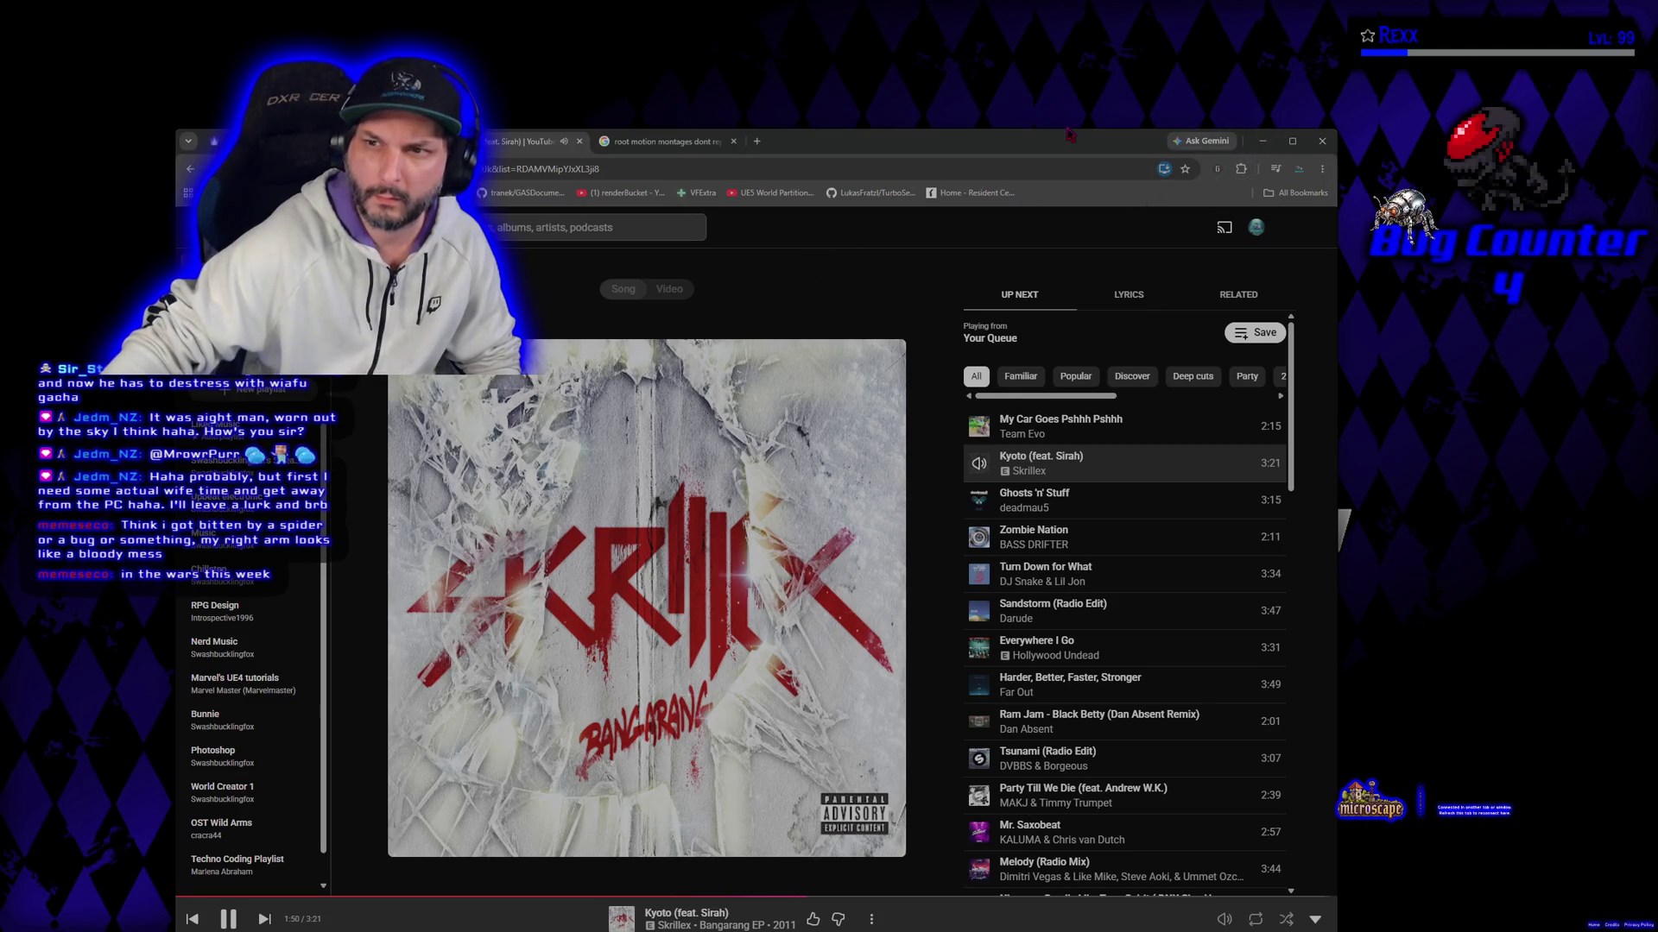
{"action": "left_click", "coordinate": [1261, 141]}
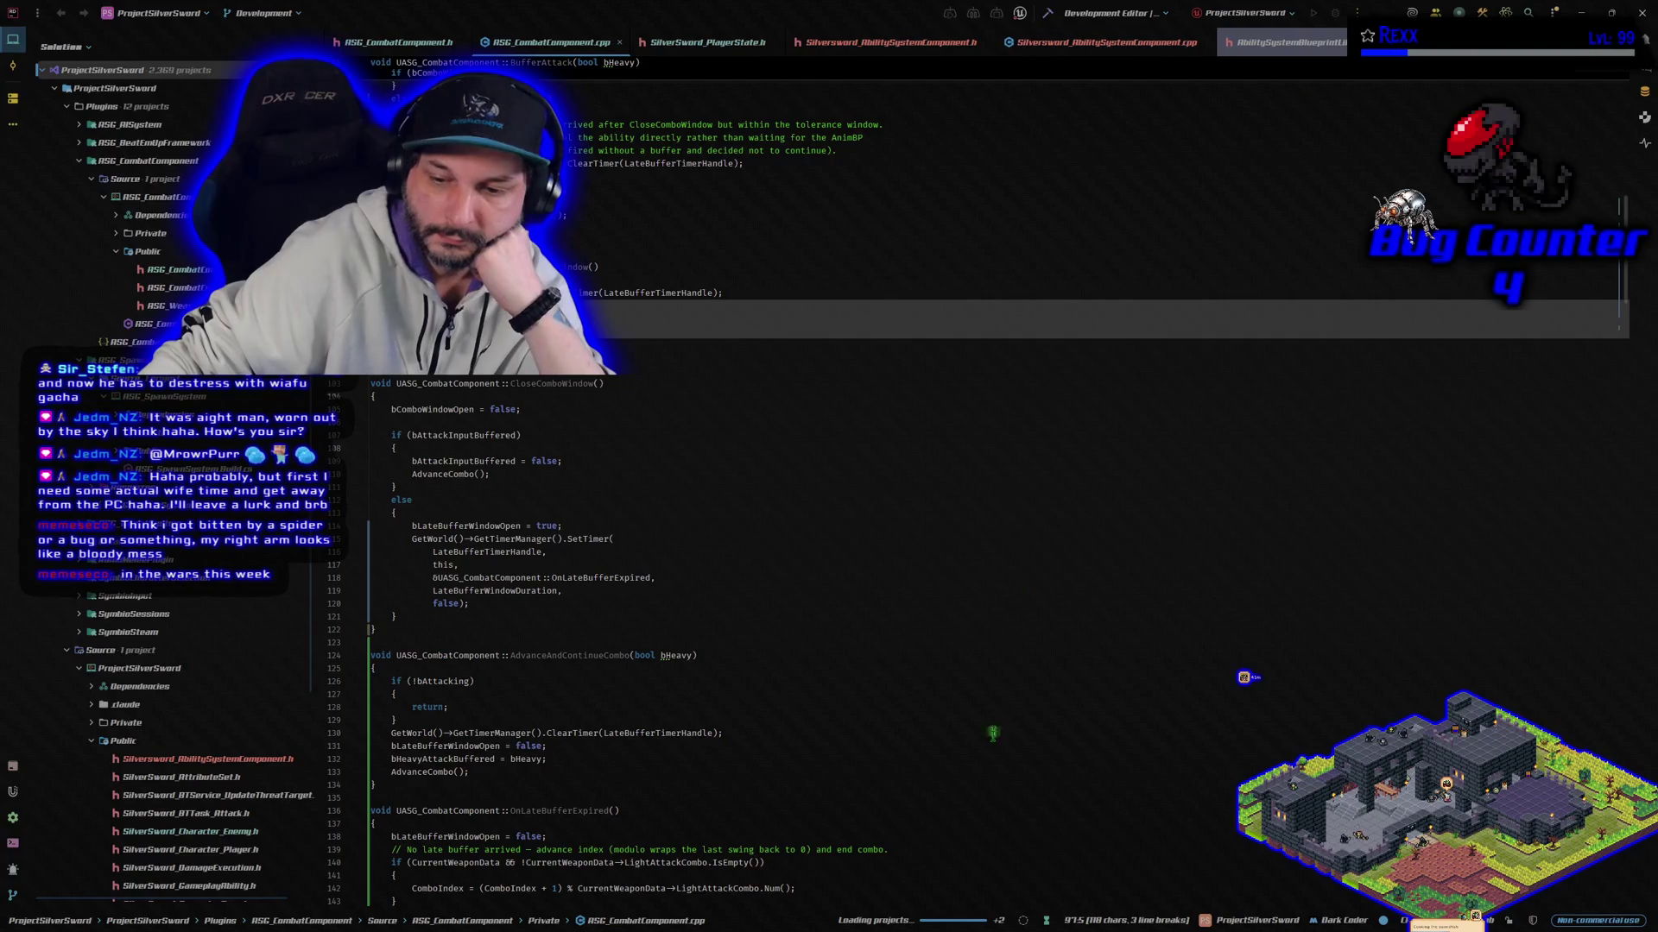
Step: Build the project in Rider and run a second build after it succeeds
{"action": "left_click", "coordinate": [974, 922]}
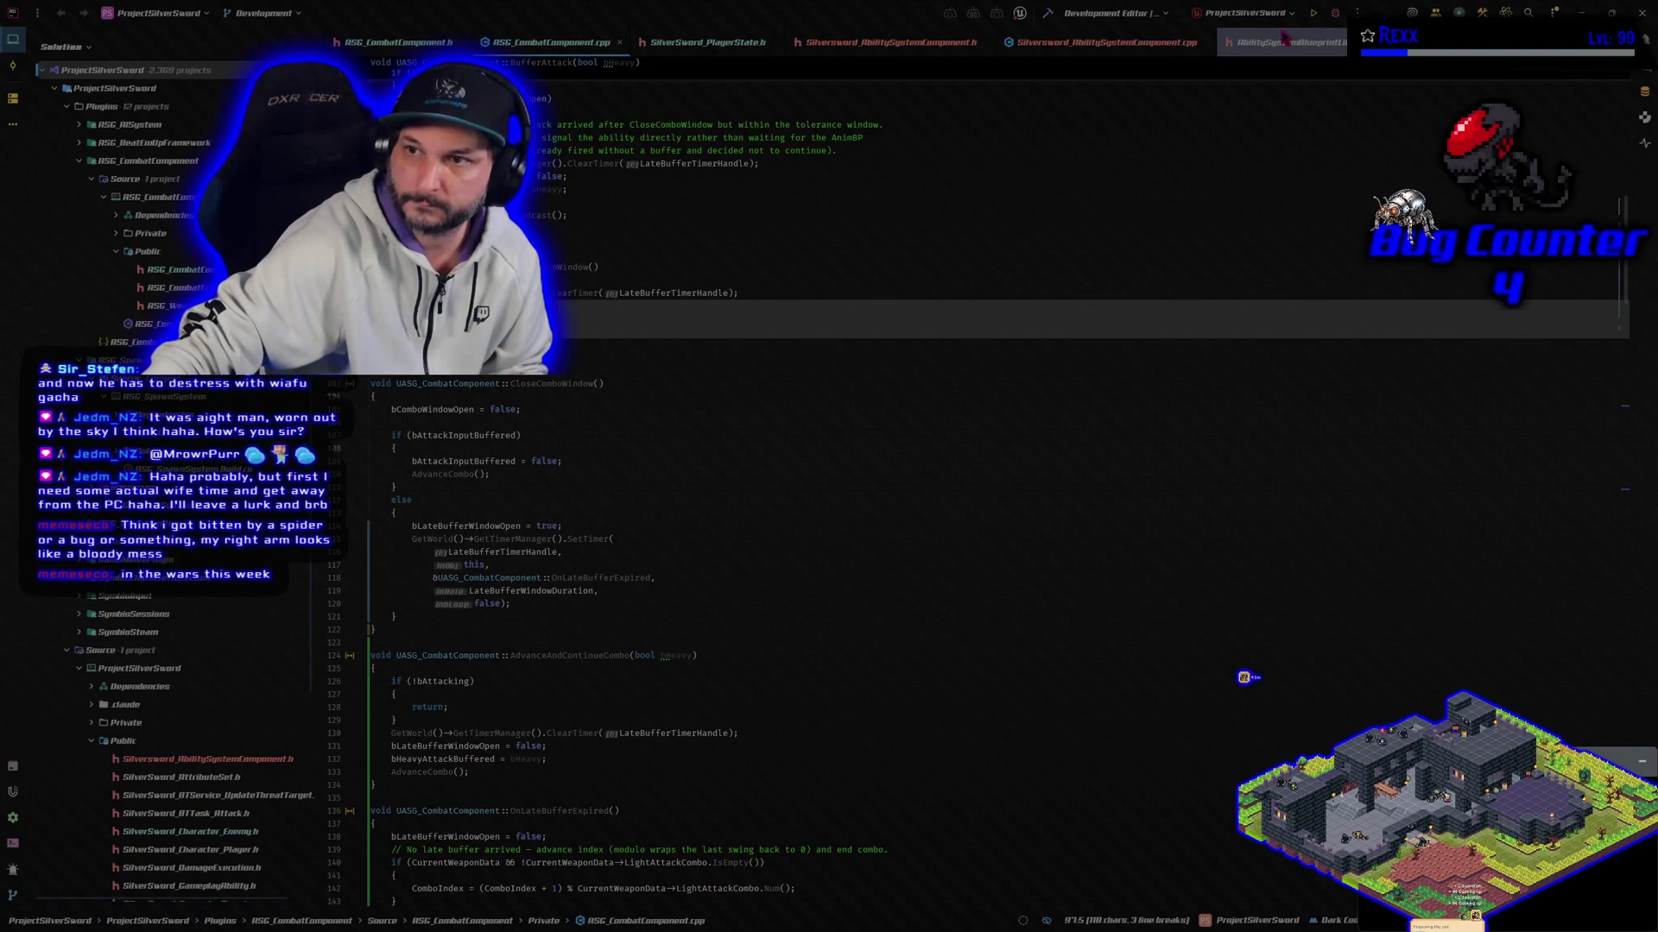
{"action": "left_click", "coordinate": [1047, 15]}
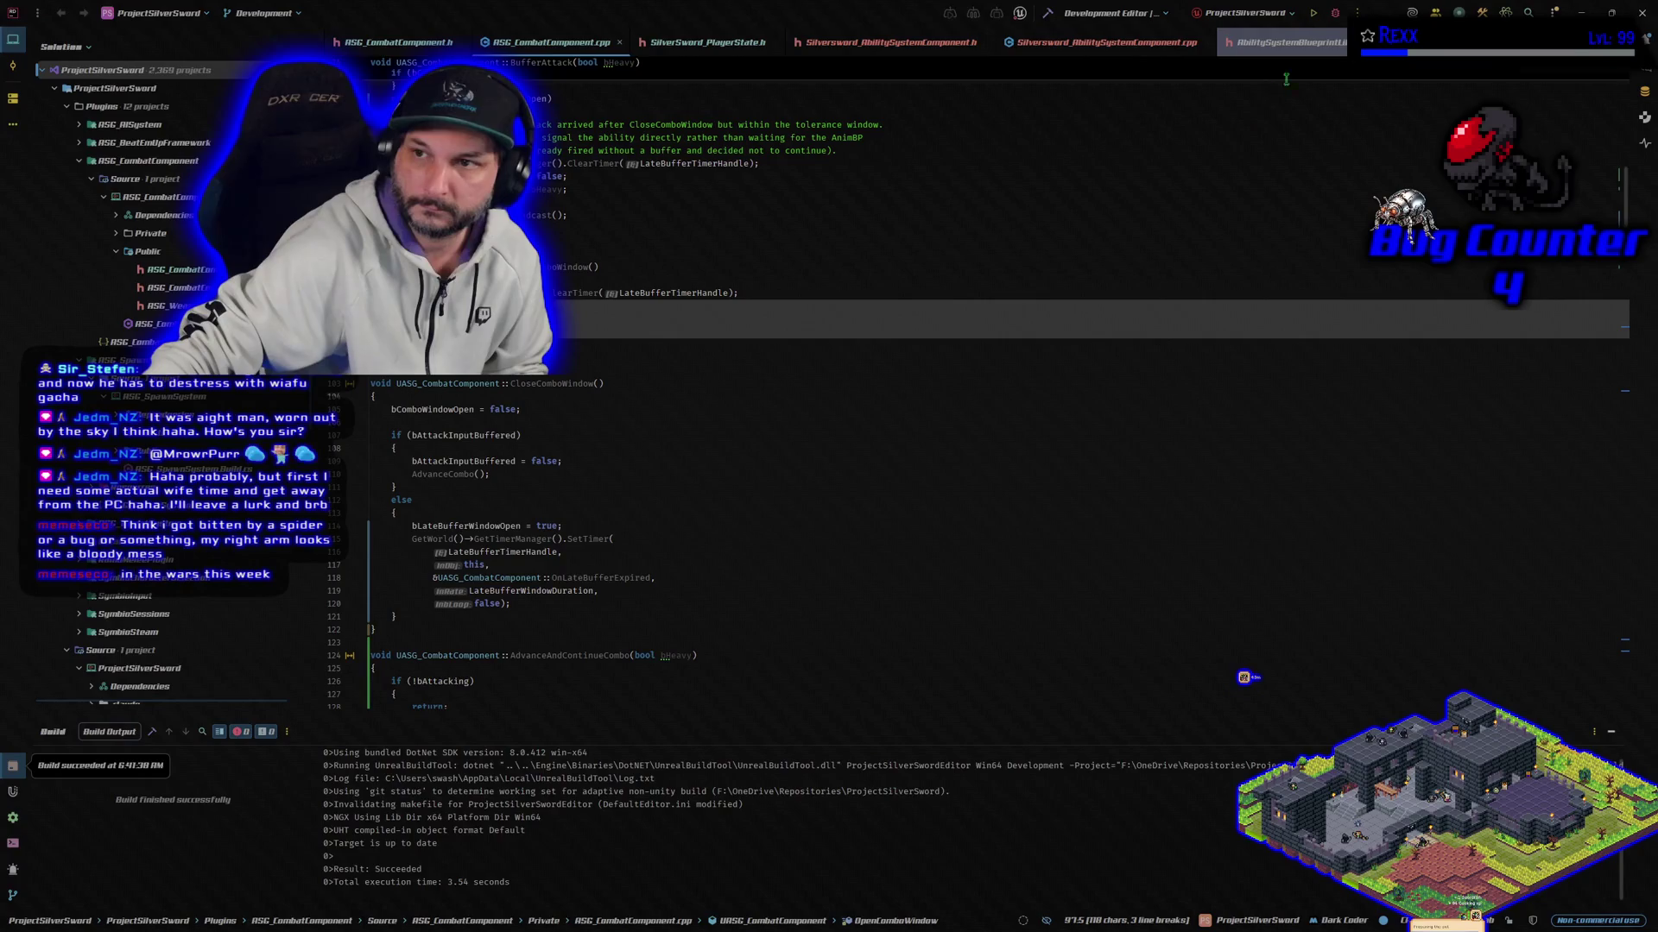
{"action": "left_click", "coordinate": [1335, 15]}
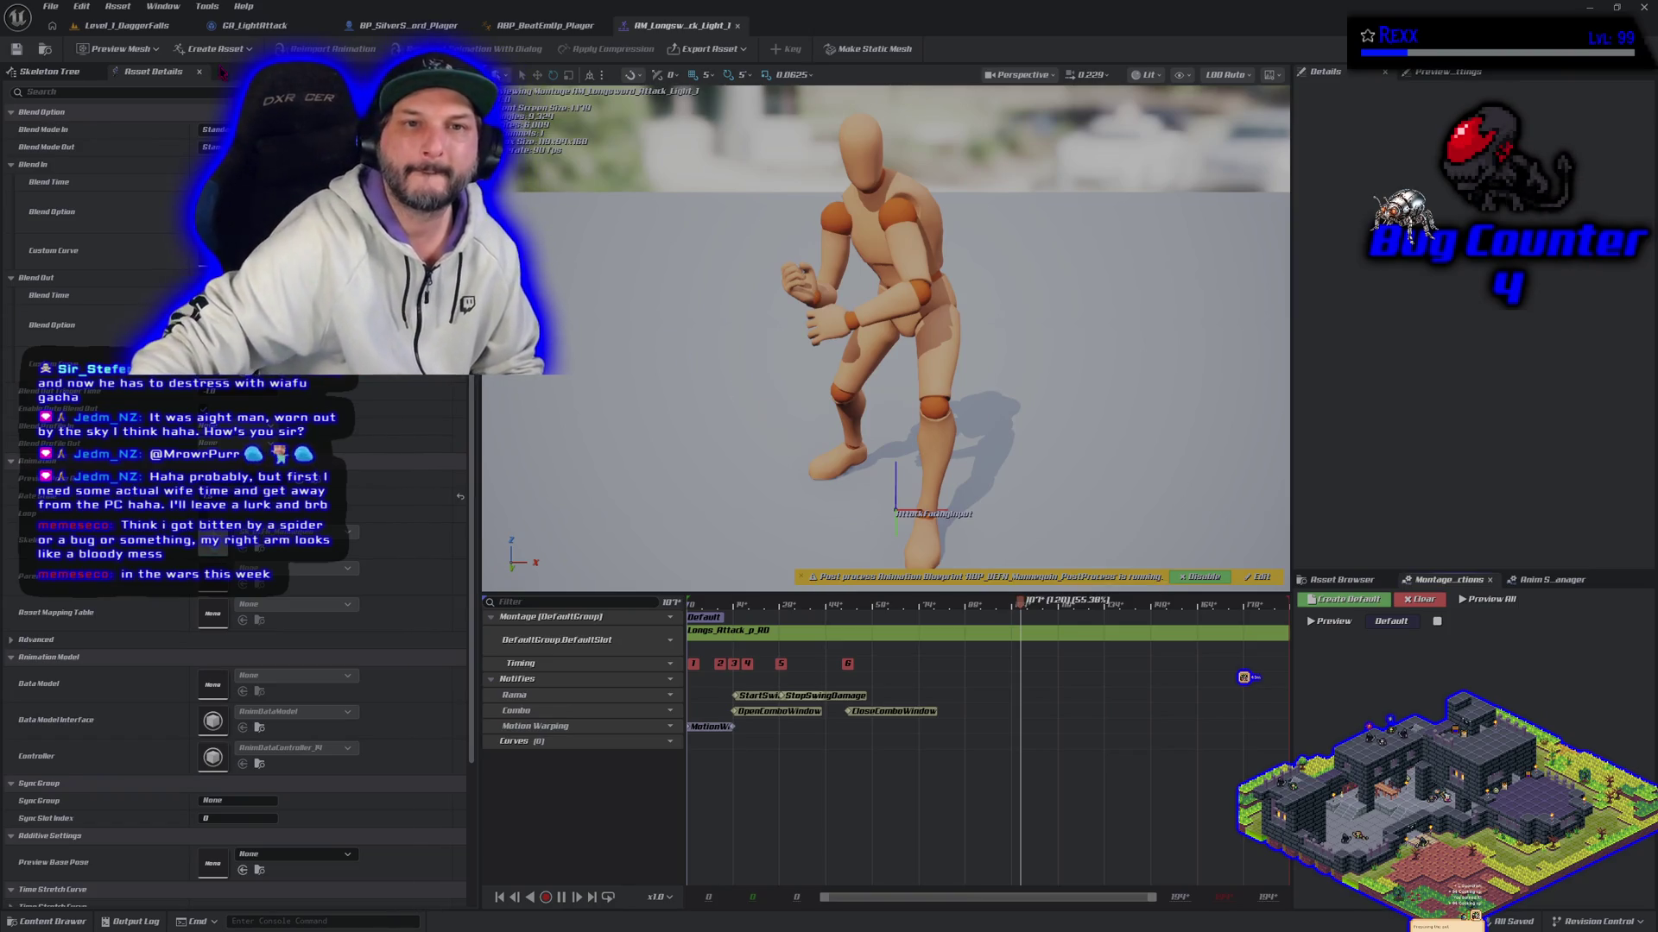
Step: Switch to Level_1_DaggerFalls and launch a Windows Package Project run
{"action": "left_click", "coordinate": [245, 31]}
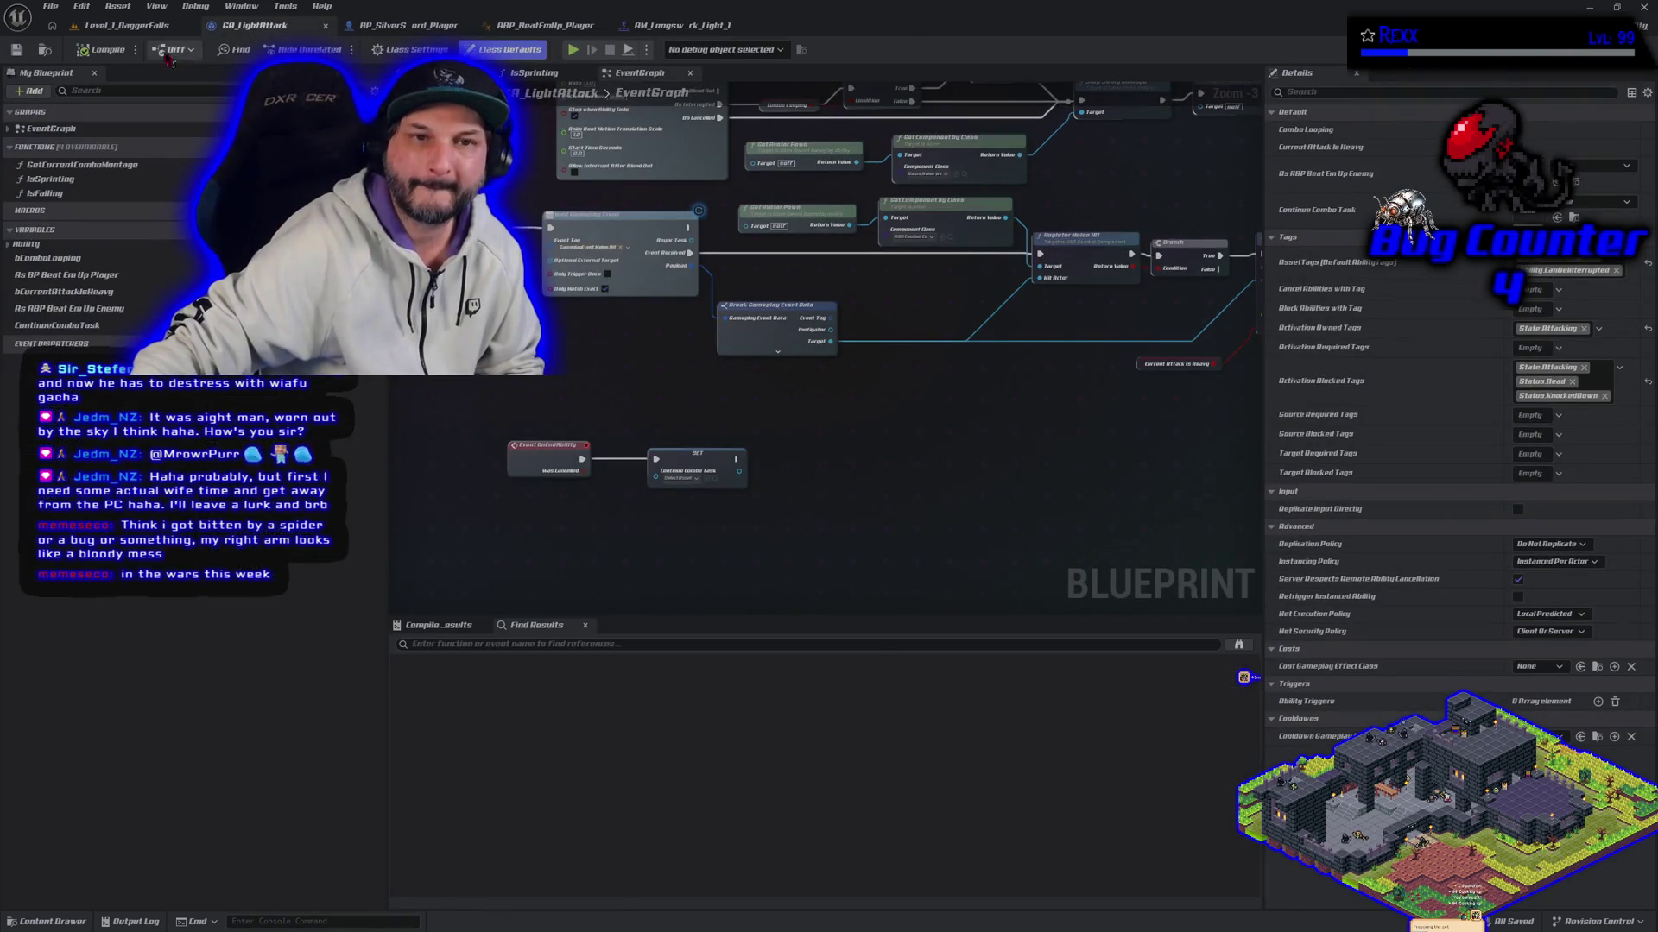
{"action": "left_click", "coordinate": [129, 25]}
{"action": "left_click", "coordinate": [244, 11]}
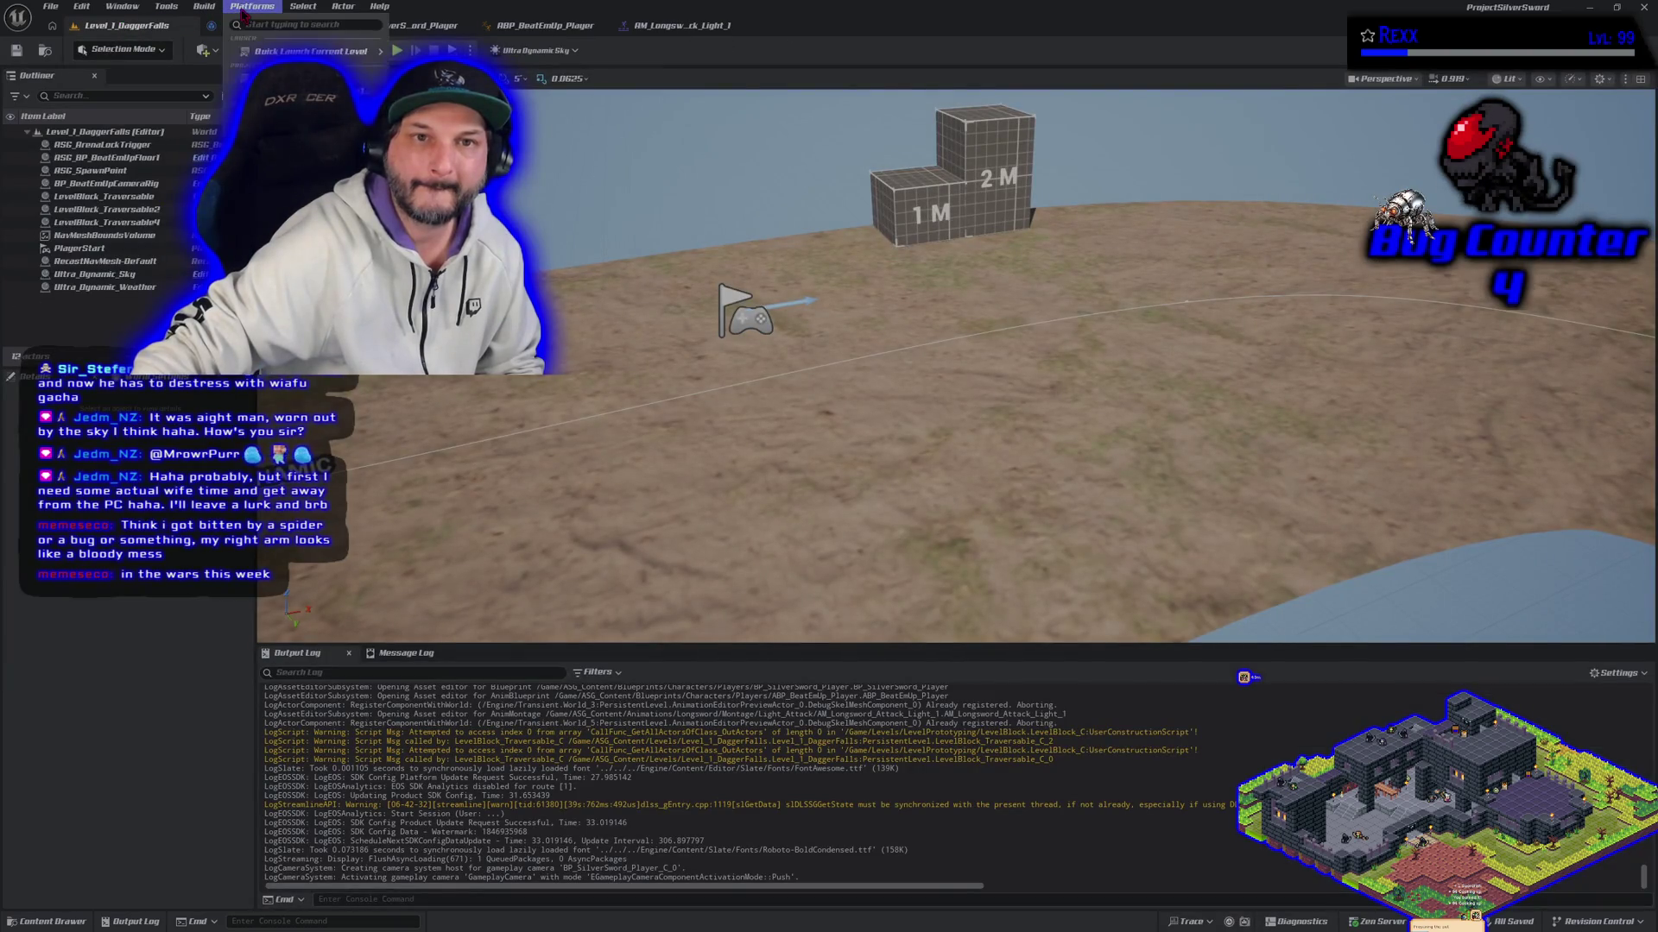
{"action": "mouse_move", "coordinate": [614, 432]}
{"action": "left_mouse_down"}
{"action": "mouse_move", "coordinate": [599, 285]}
{"action": "mouse_move", "coordinate": [599, 380]}
{"action": "mouse_move", "coordinate": [592, 345]}
{"action": "left_mouse_up"}
{"action": "left_click", "coordinate": [252, 7]}
{"action": "mouse_move", "coordinate": [311, 51]}
{"action": "key", "text": "Escape"}
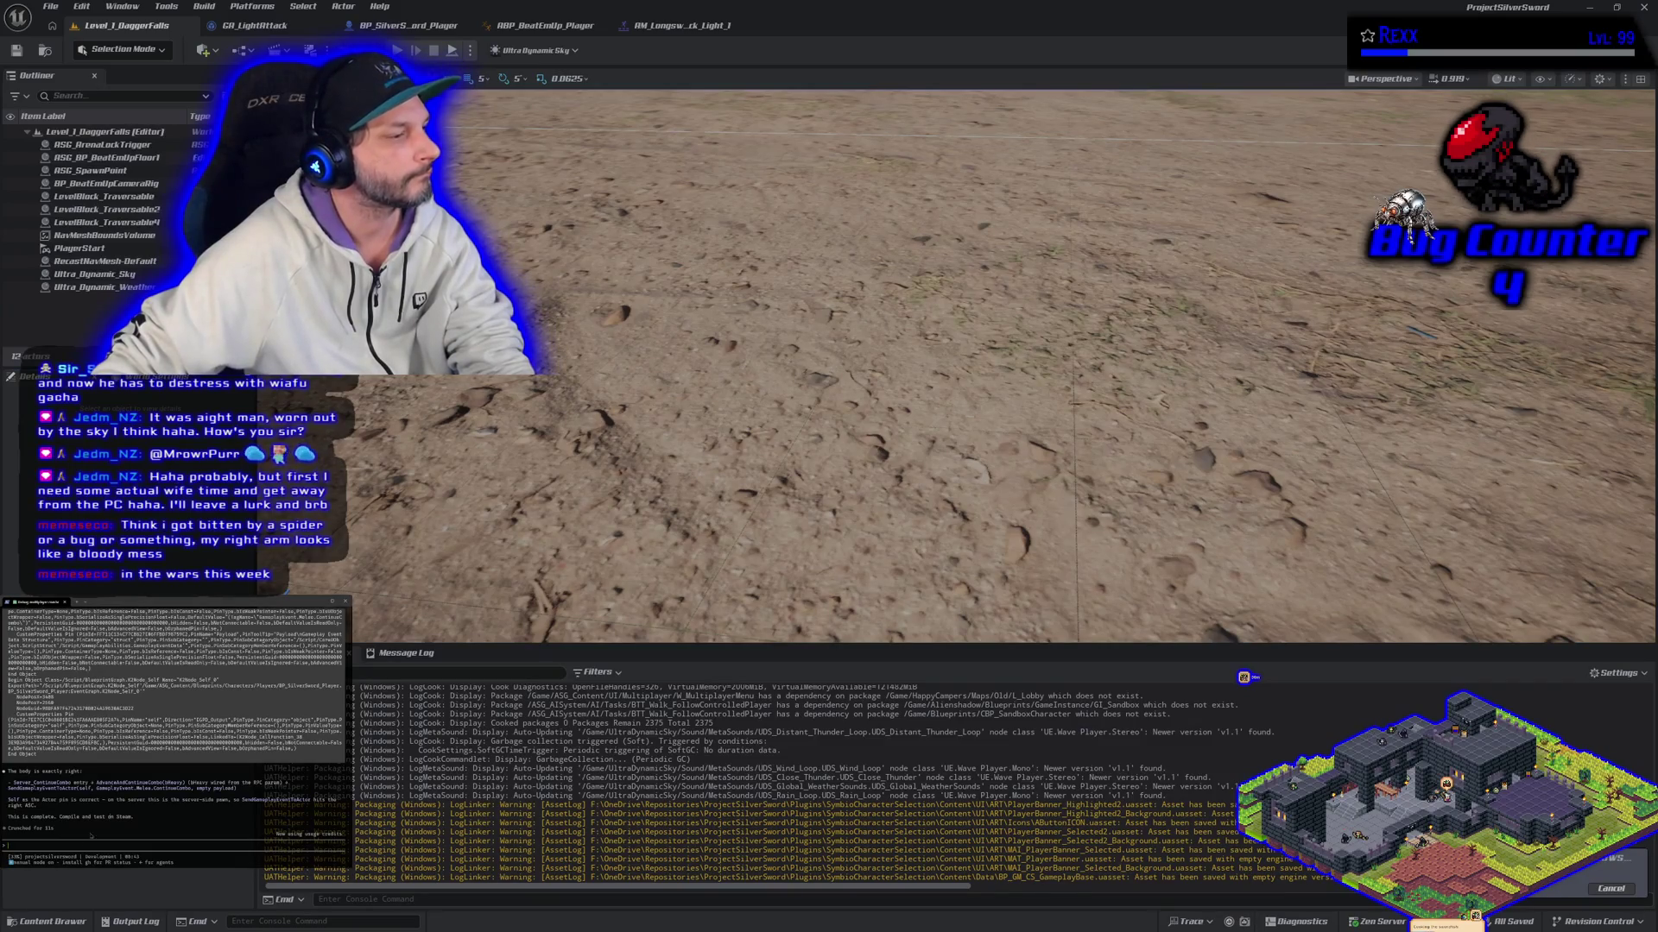
{"action": "type", "text": "gong"}
{"action": "type", "text": "le ai said this \""}
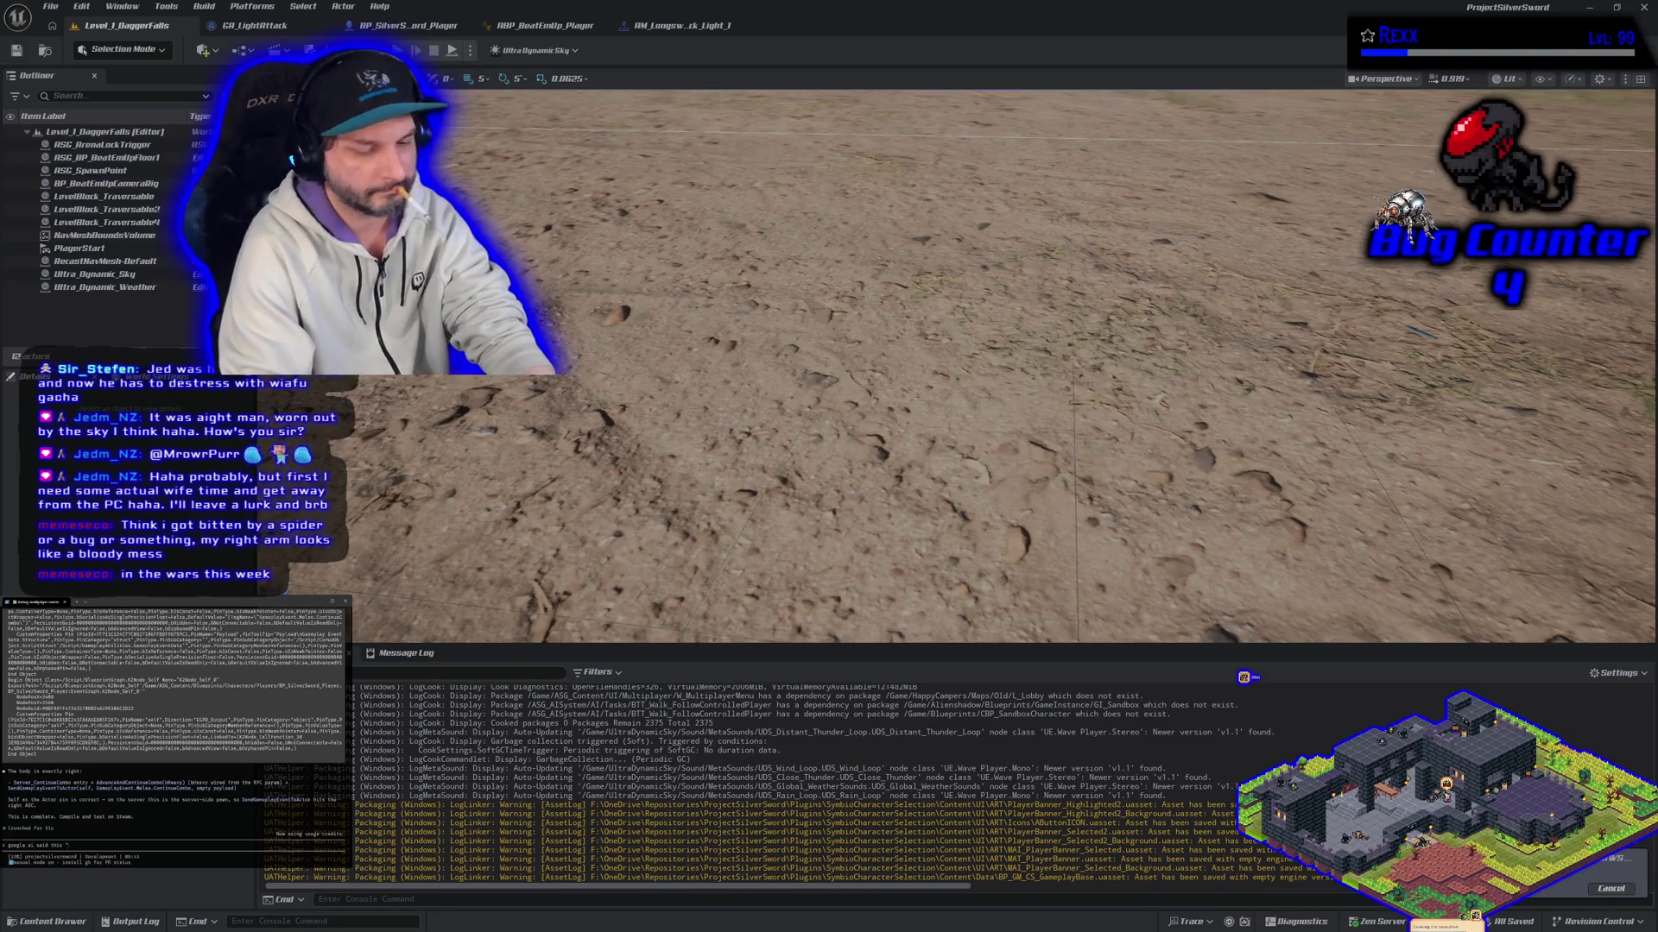
Step: Paste the root-motion montage explanation into Claude Code, then return to the combat component code
{"action": "key", "text": "ctrl+v"}
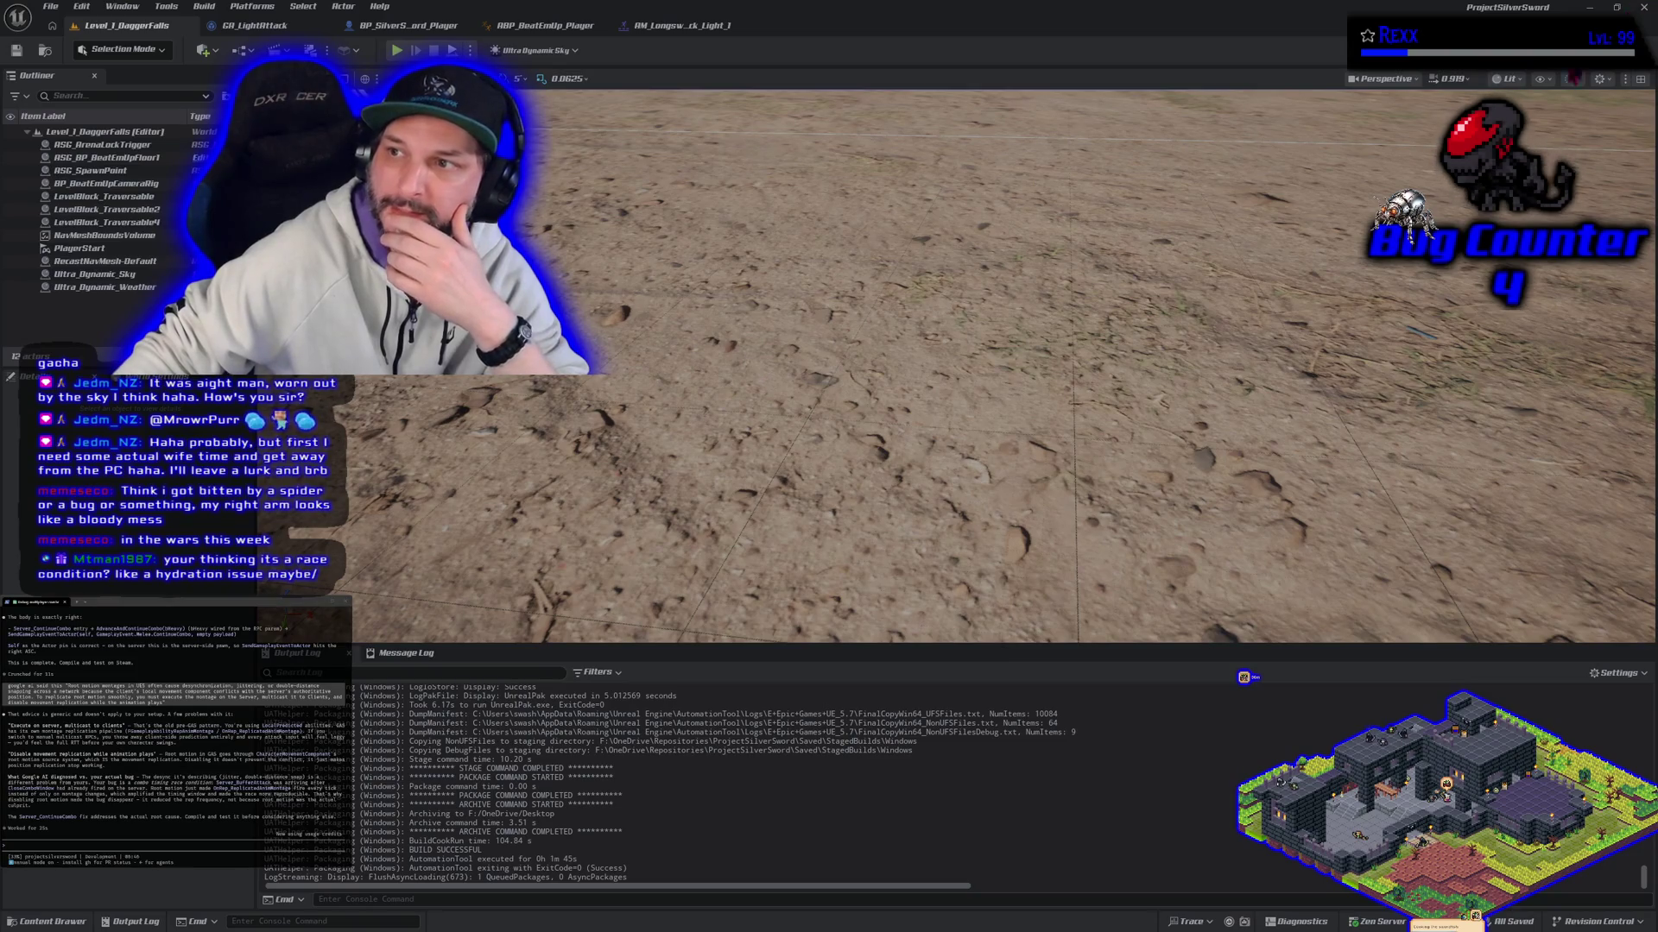
{"action": "key", "text": "alt+Tab"}
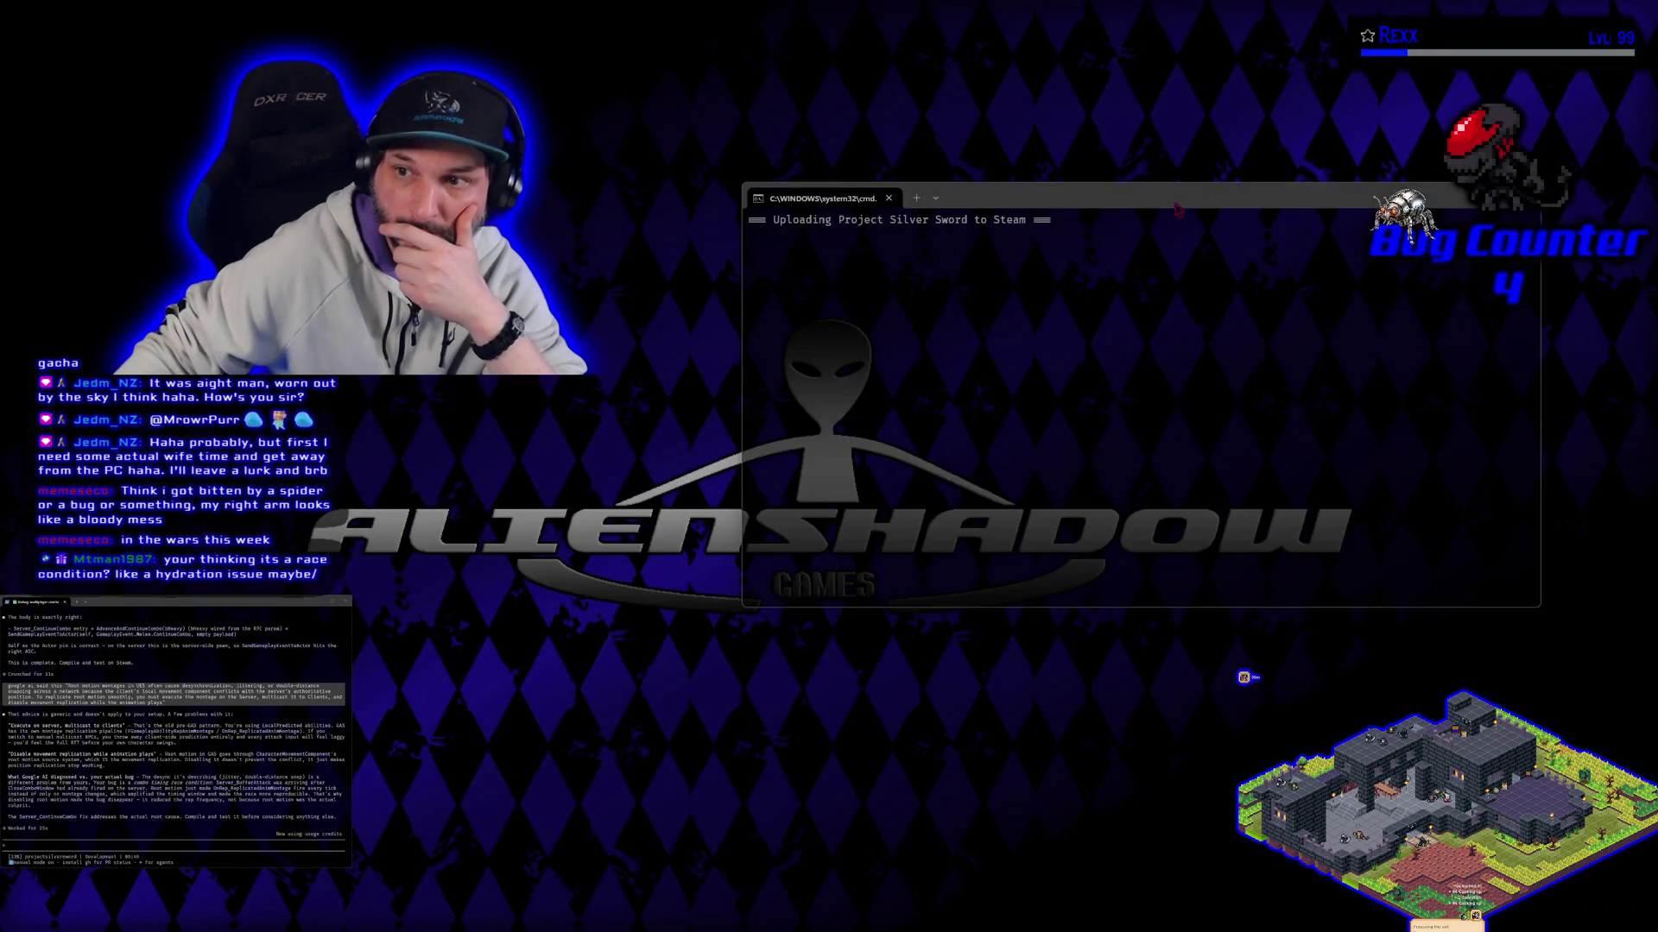
Step: Reposition the Steam upload console and dismiss it once Build Complete appears
{"action": "left_click_drag", "start_coordinate": [1175, 207], "coordinate": [1287, 143]}
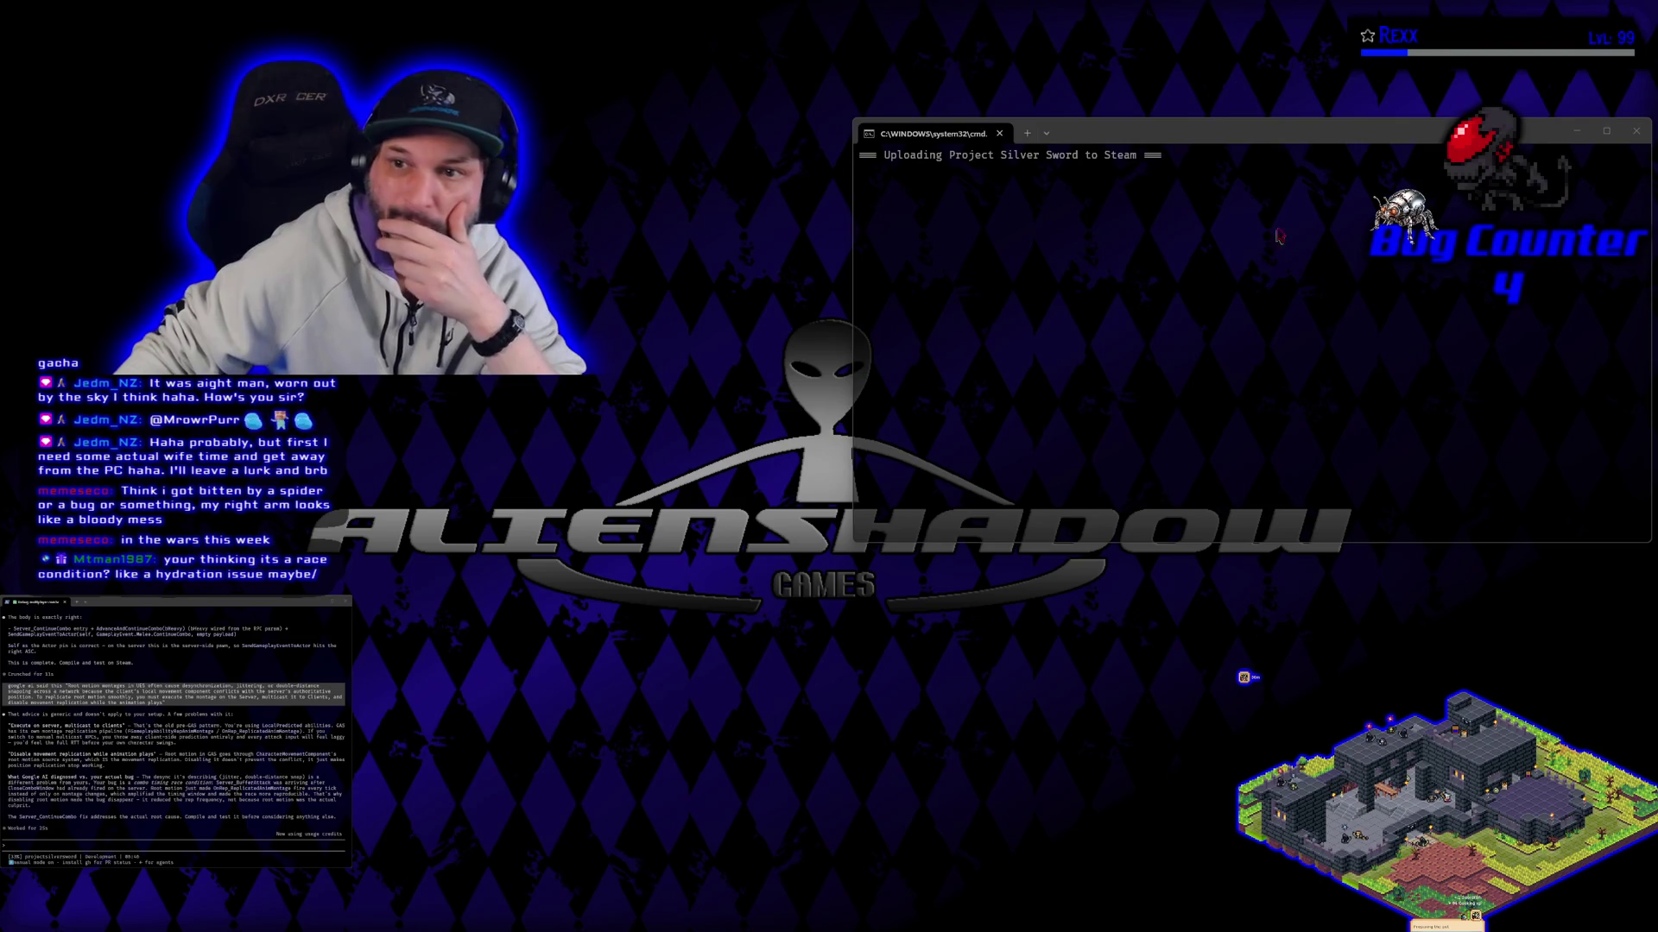
{"action": "left_click", "coordinate": [1280, 139]}
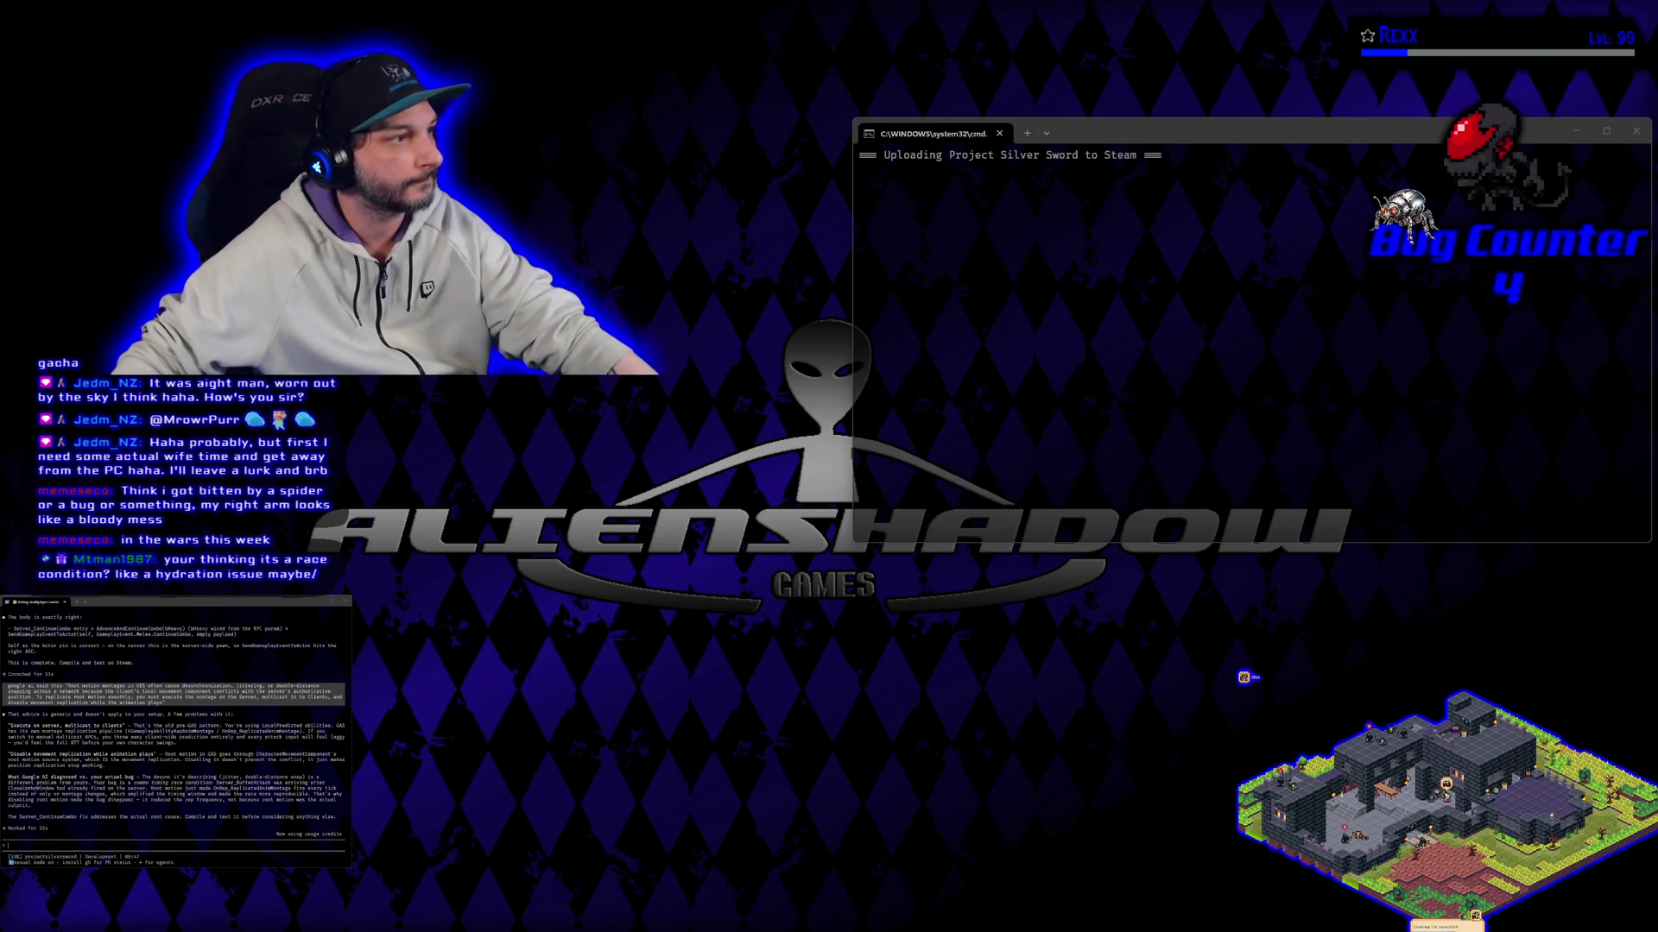
{"action": "left_click", "coordinate": [1182, 151]}
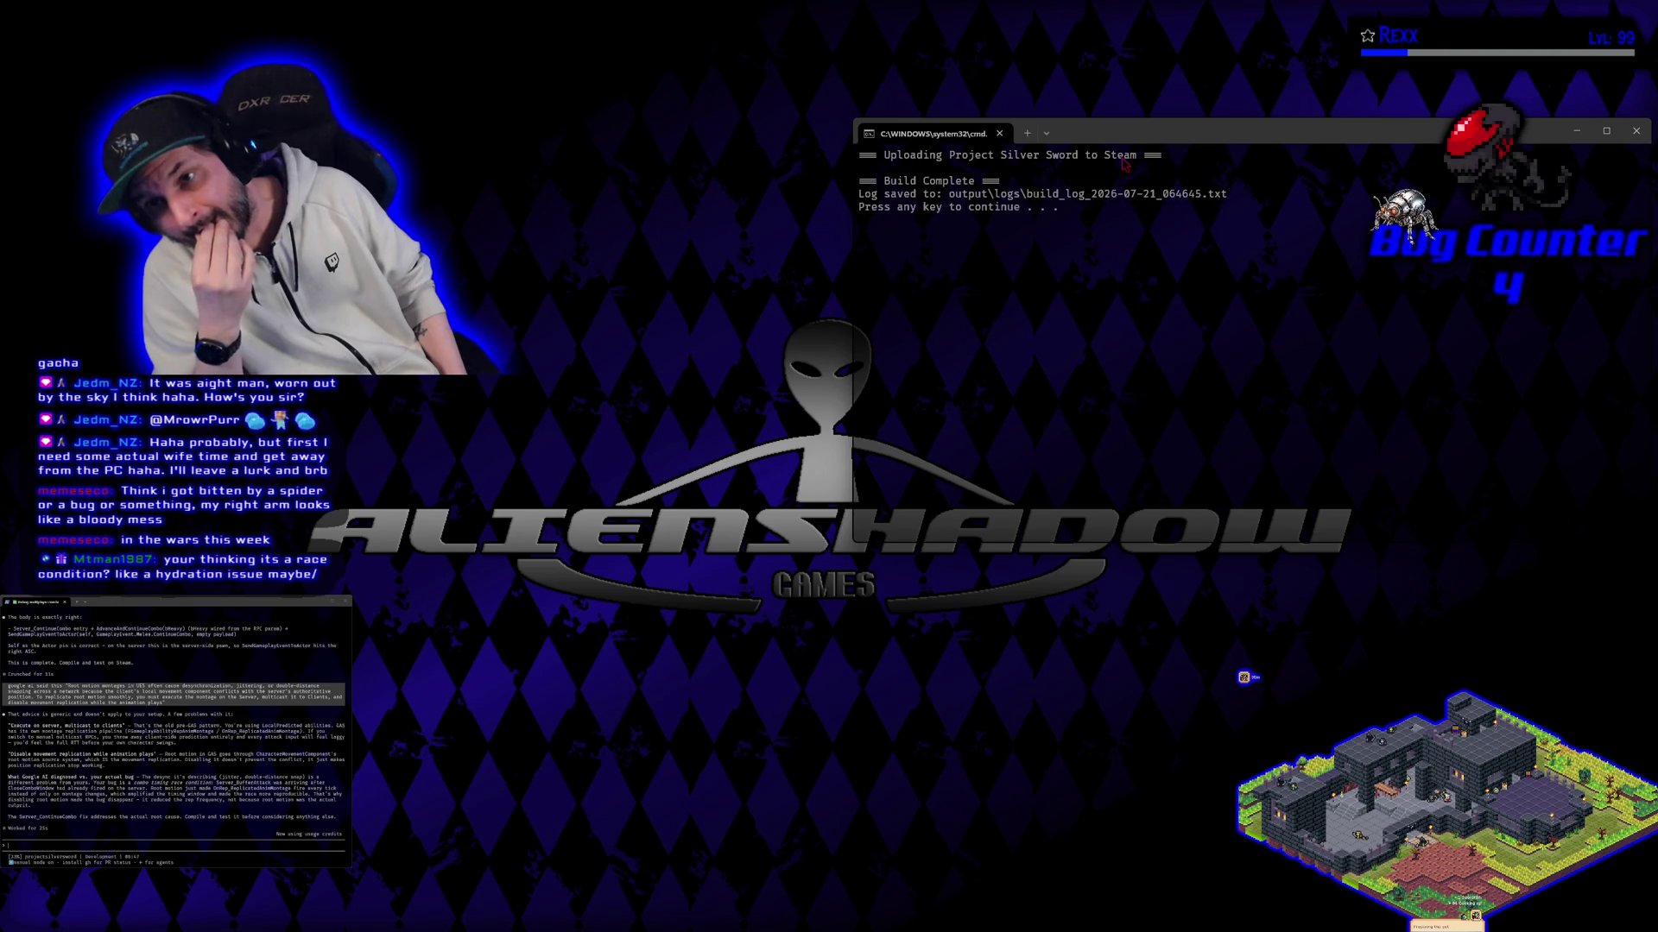
{"action": "key", "text": "Return"}
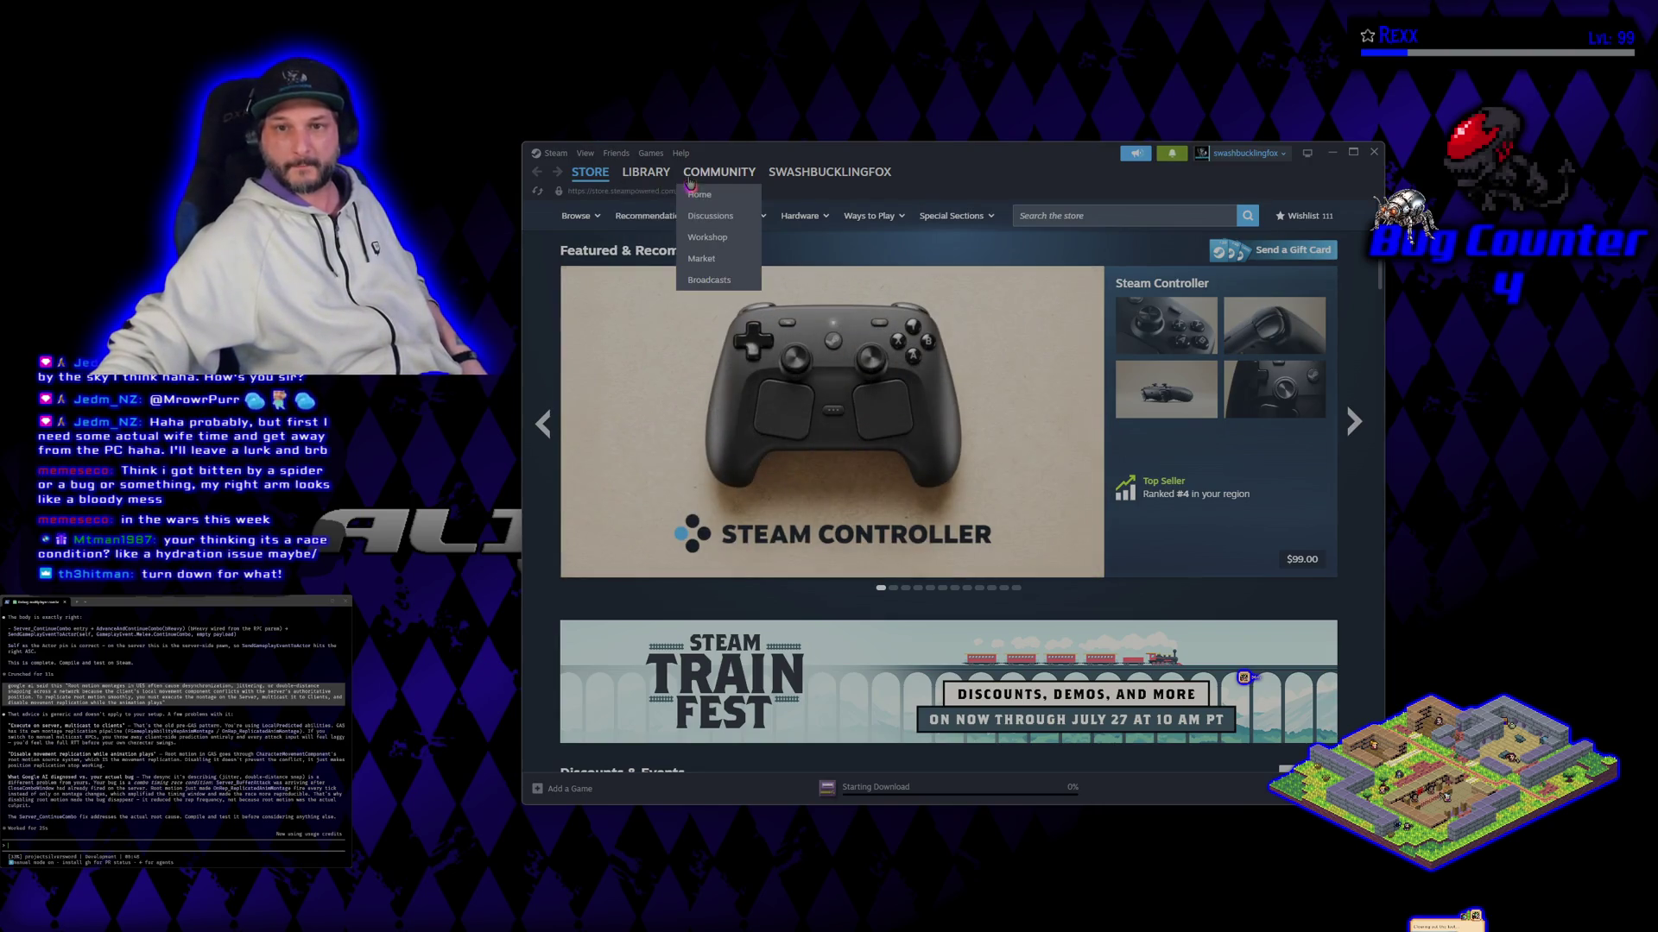
Step: Launch Symbioverse Testing Environment from the Steam library
{"action": "left_click", "coordinate": [645, 172]}
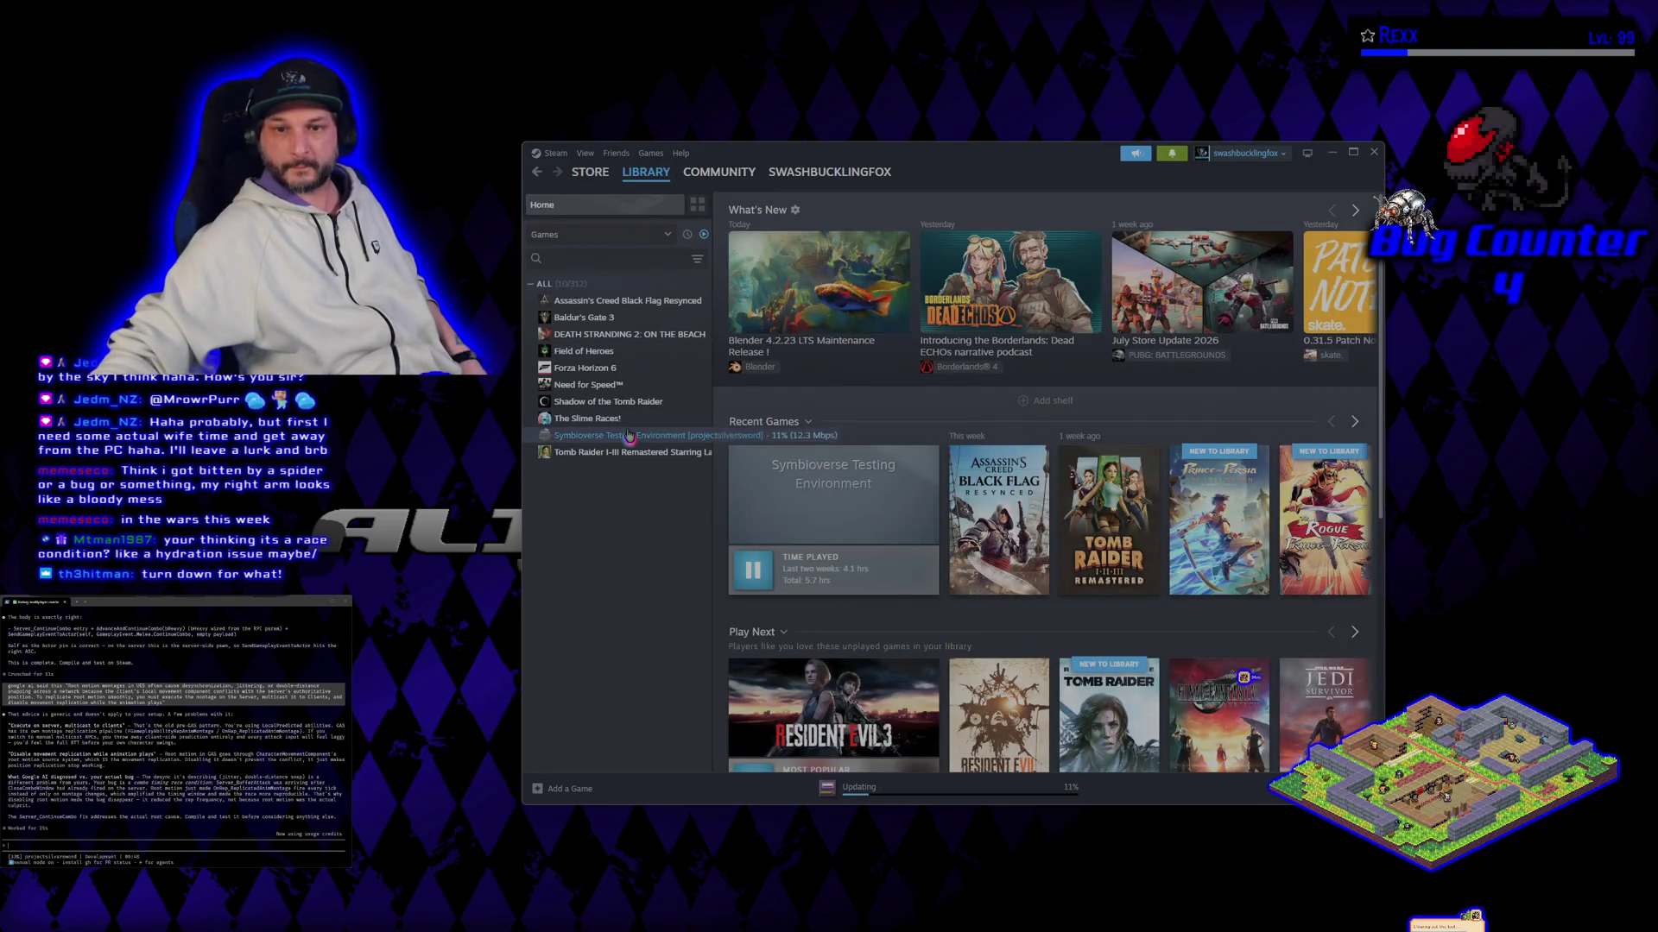
{"action": "left_click", "coordinate": [629, 436]}
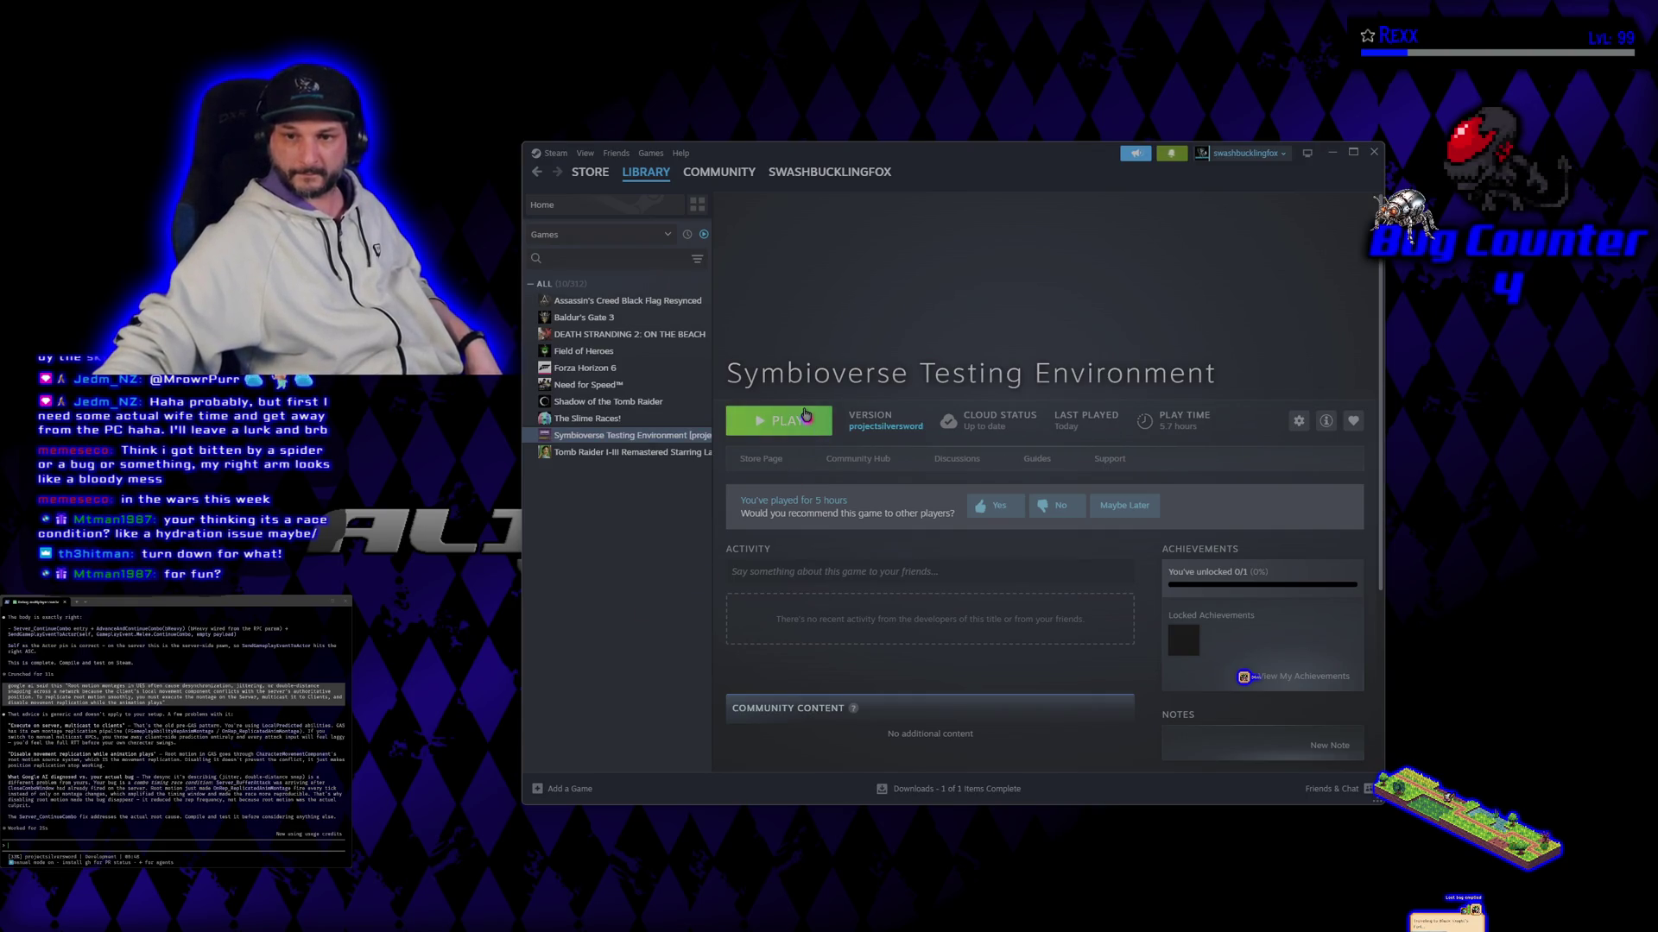
{"action": "left_click", "coordinate": [804, 417]}
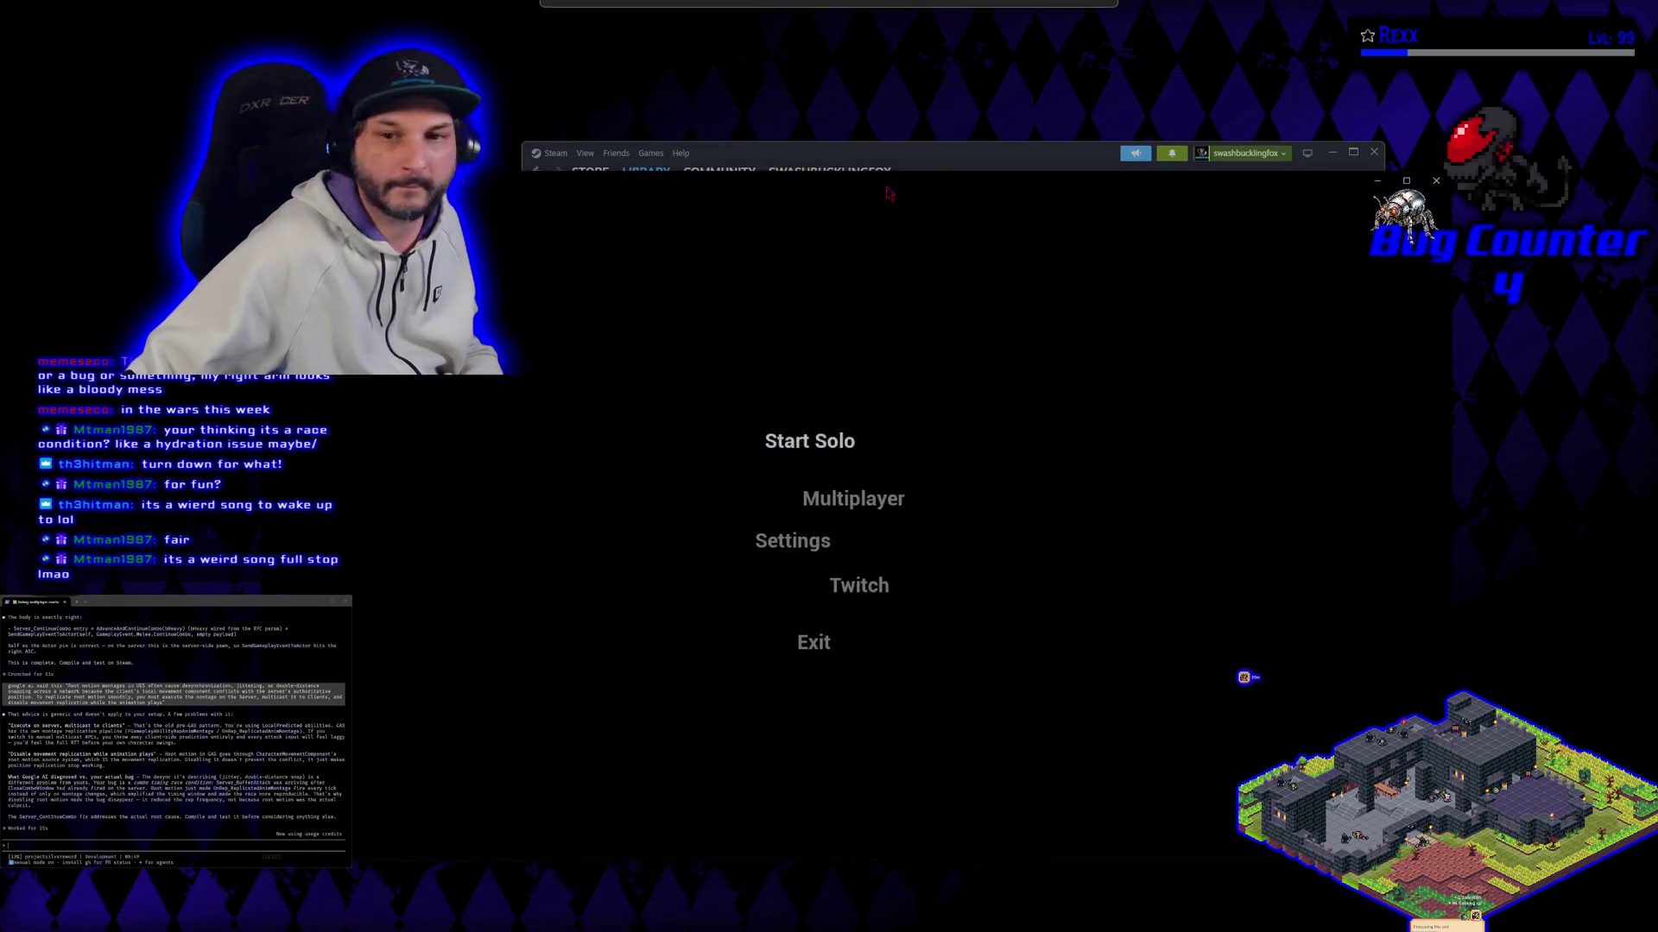
Step: Test combat in Multiplayer as the Blue character, then quit the game and pause Sandstorm
{"action": "left_click", "coordinate": [812, 492]}
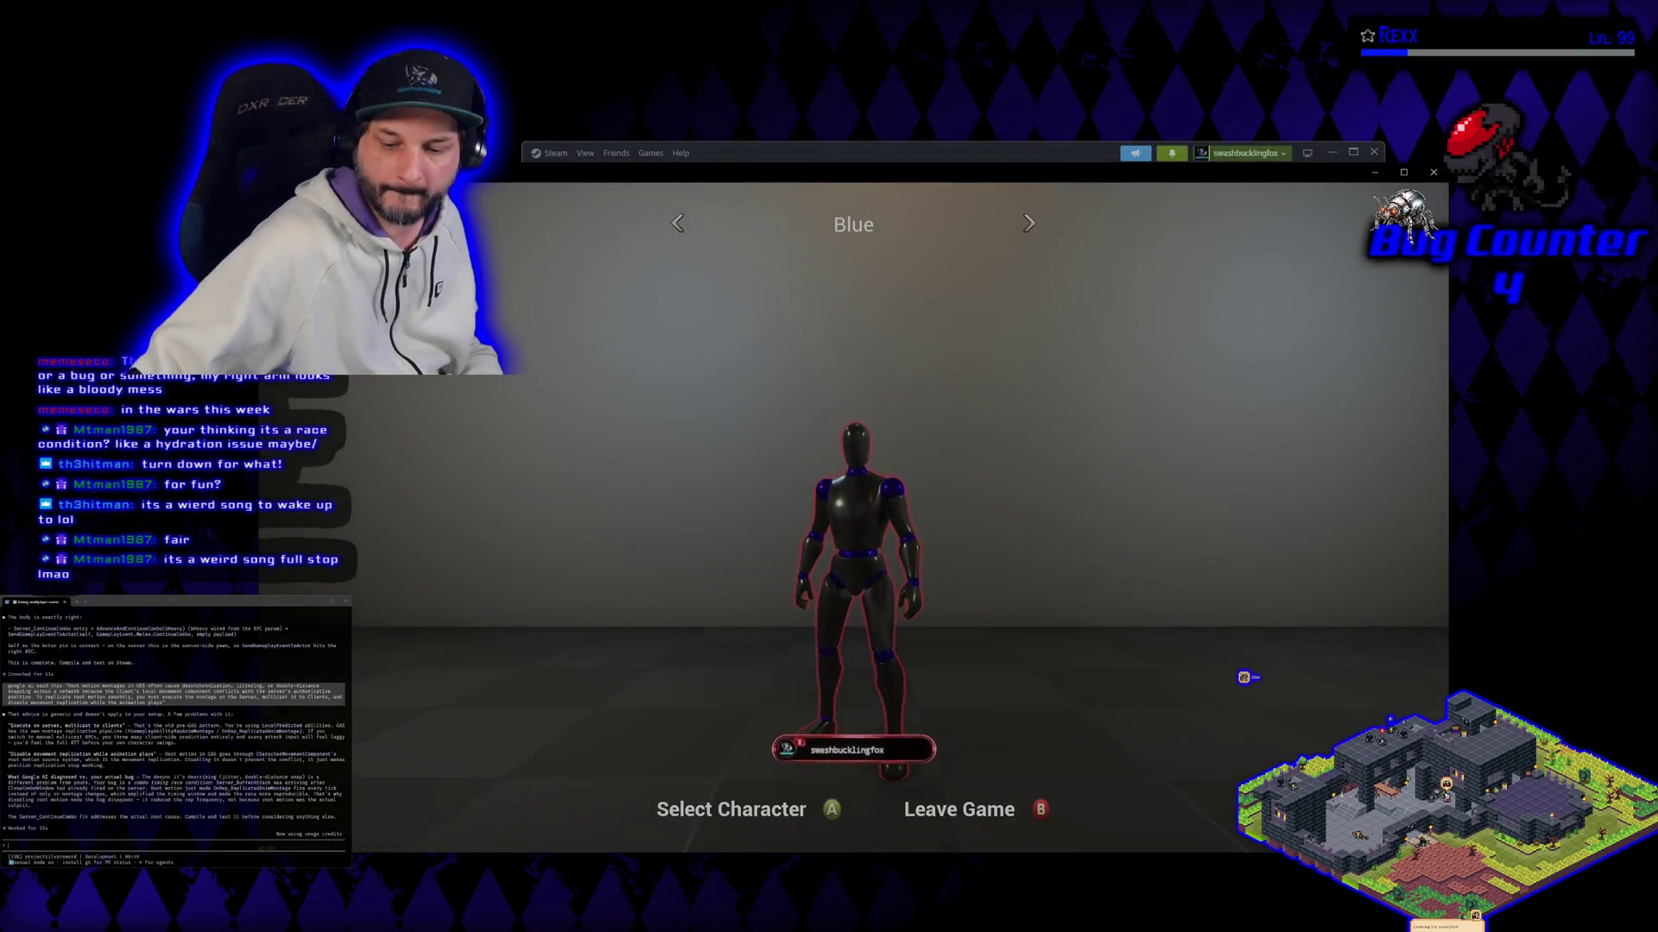
{"action": "key", "text": "Return"}
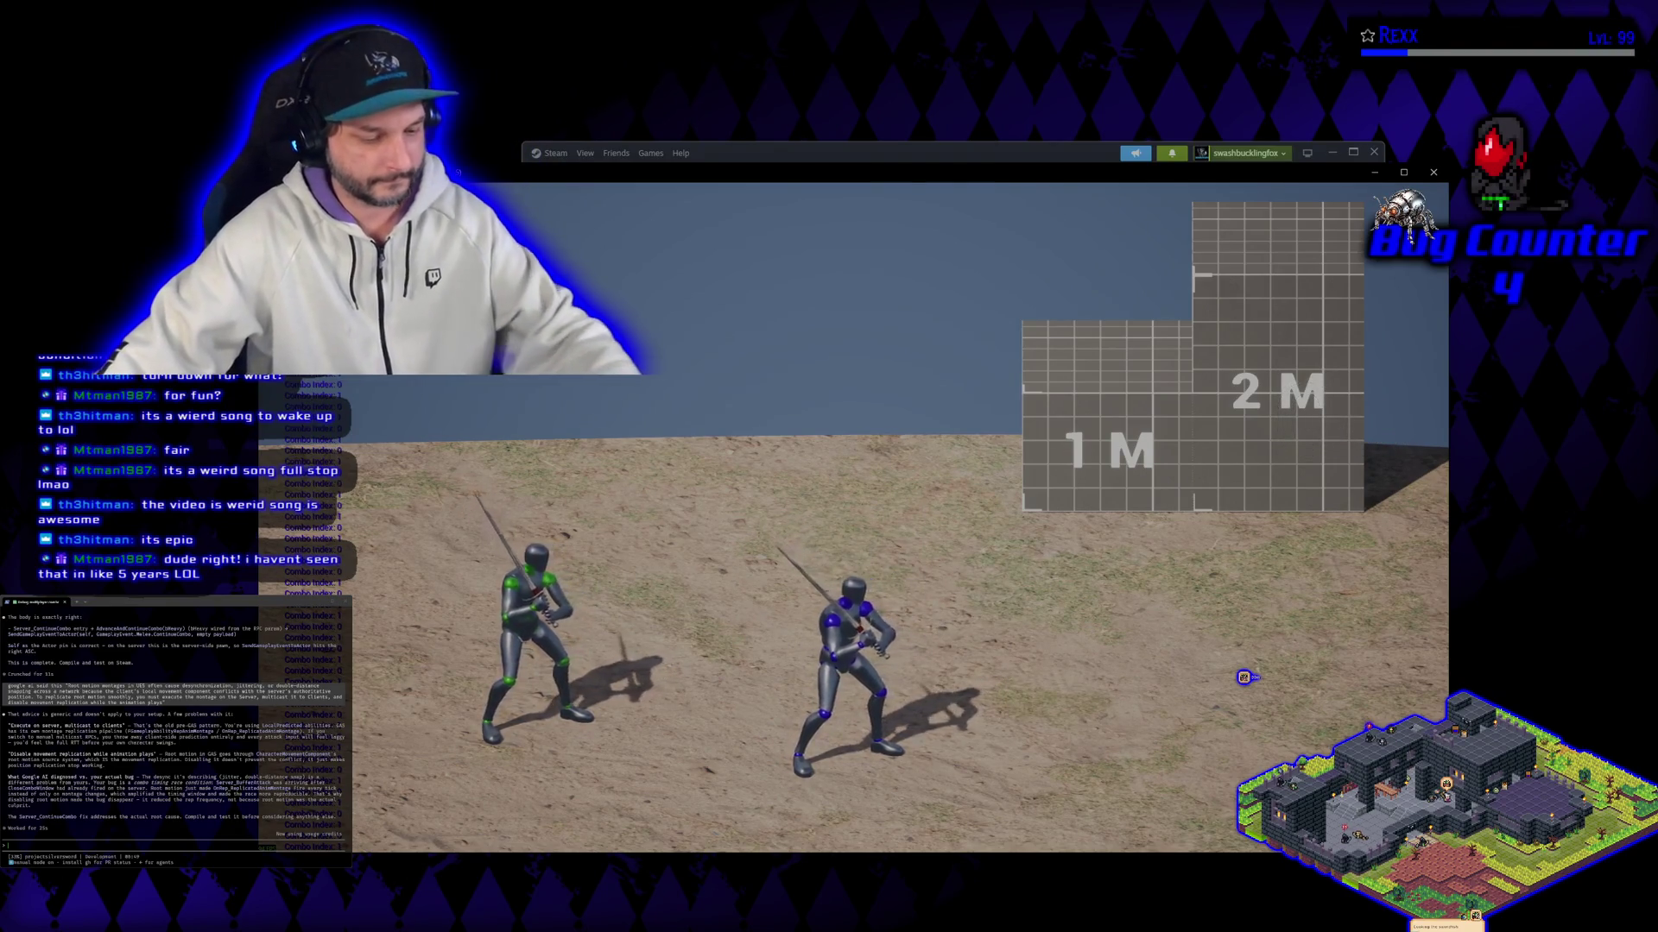
{"action": "key", "text": "alt+F4"}
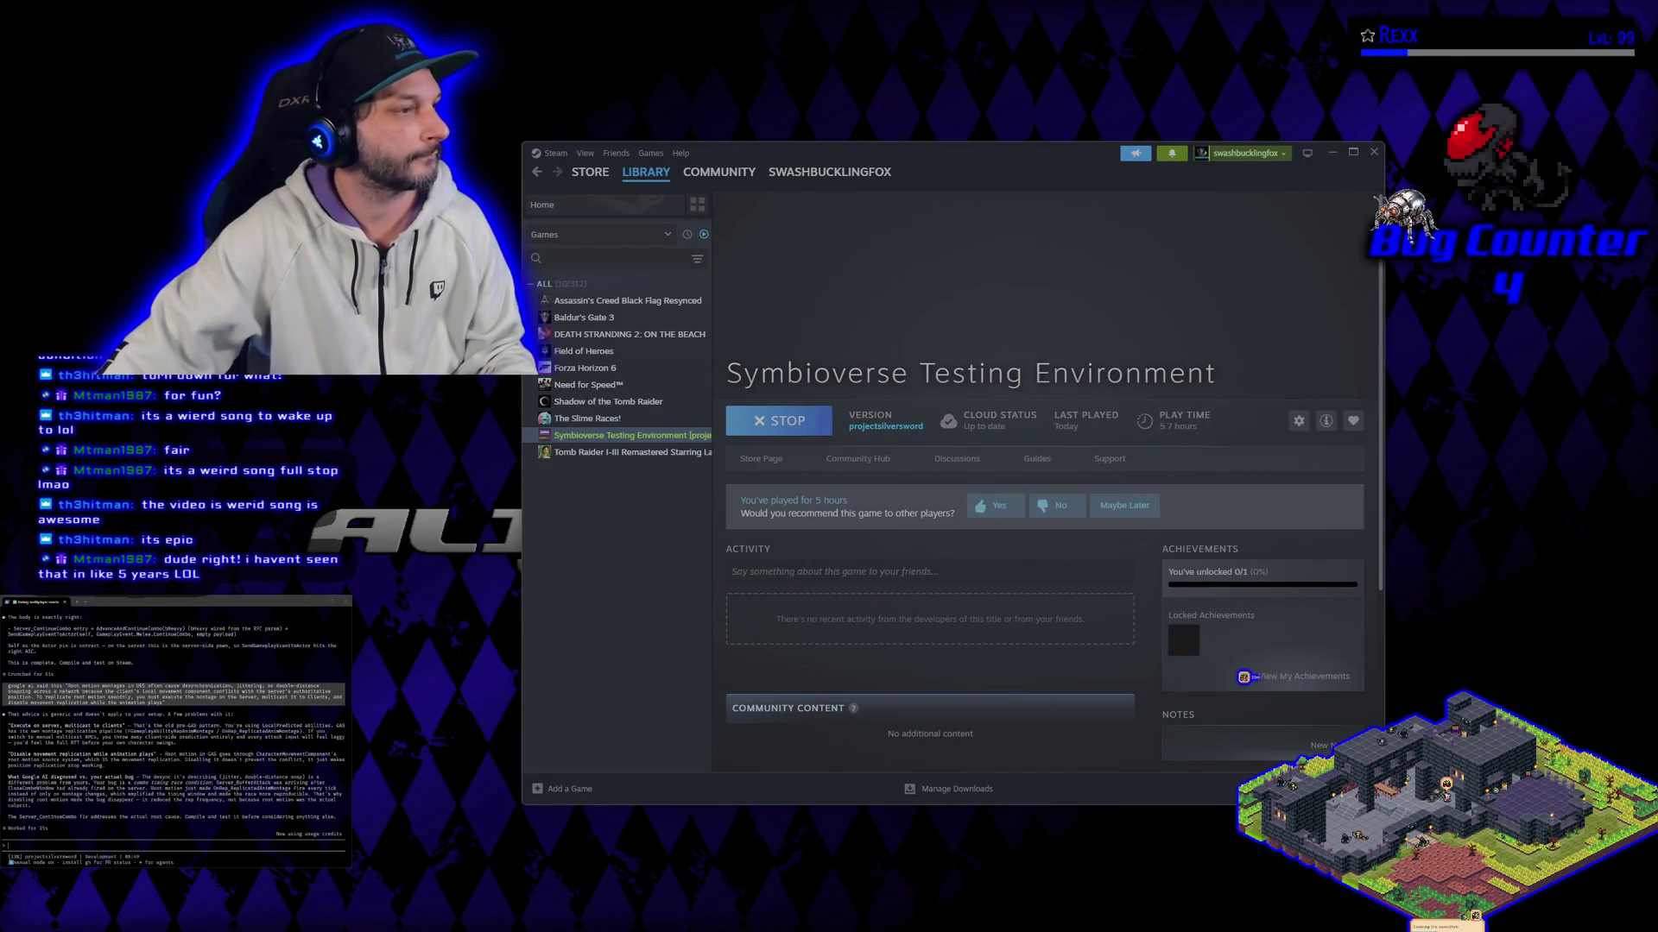
{"action": "key", "text": "alt+Tab"}
{"action": "key", "text": "space"}
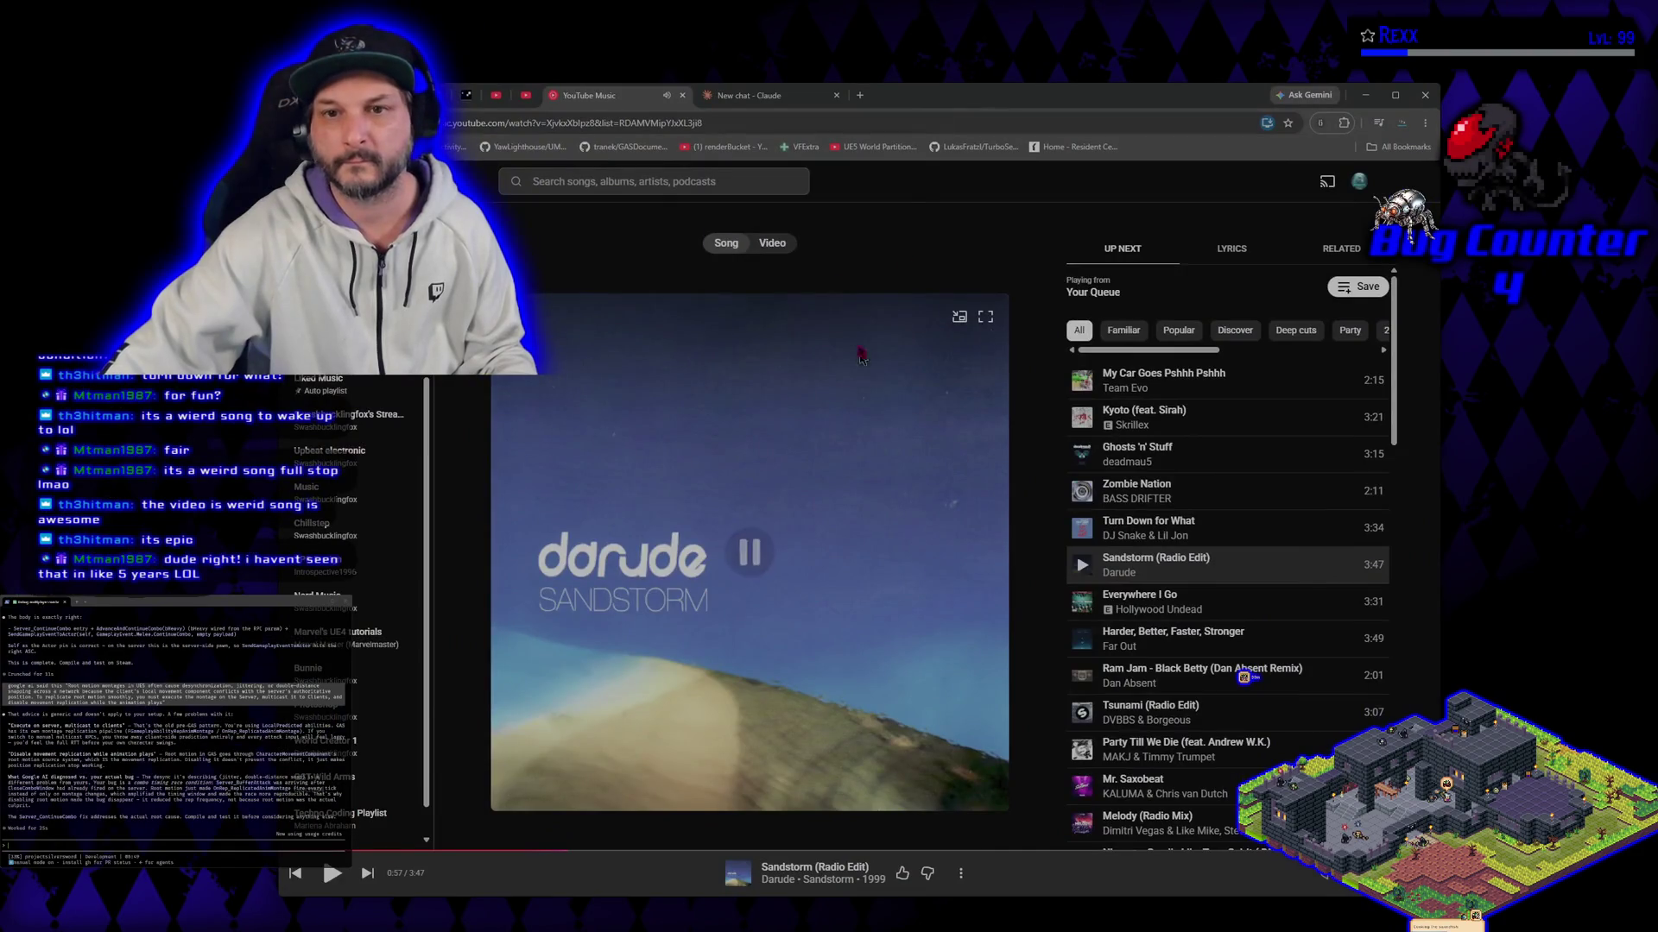
Step: In a new tab, search YouTube for 'darude sandstorm' and play the Darude - Sandstorm music video
{"action": "left_click", "coordinate": [860, 95]}
{"action": "type", "text": "youtube.com"}
{"action": "key", "text": "Return"}
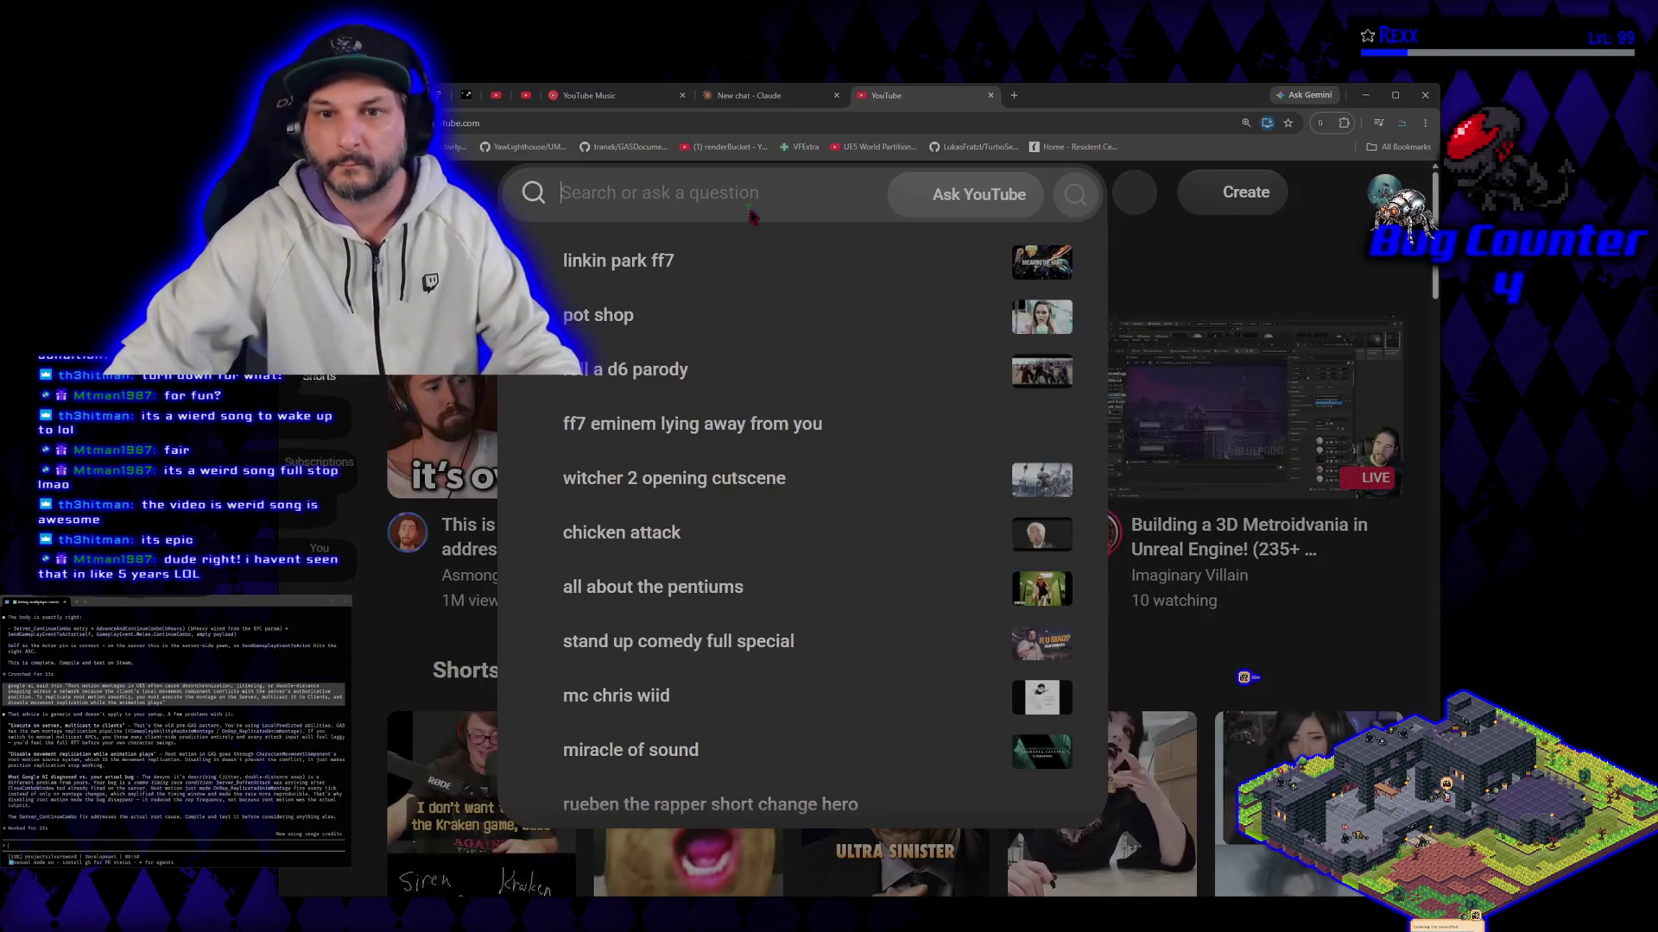
{"action": "left_click", "coordinate": [749, 208]}
{"action": "type", "text": "dar"}
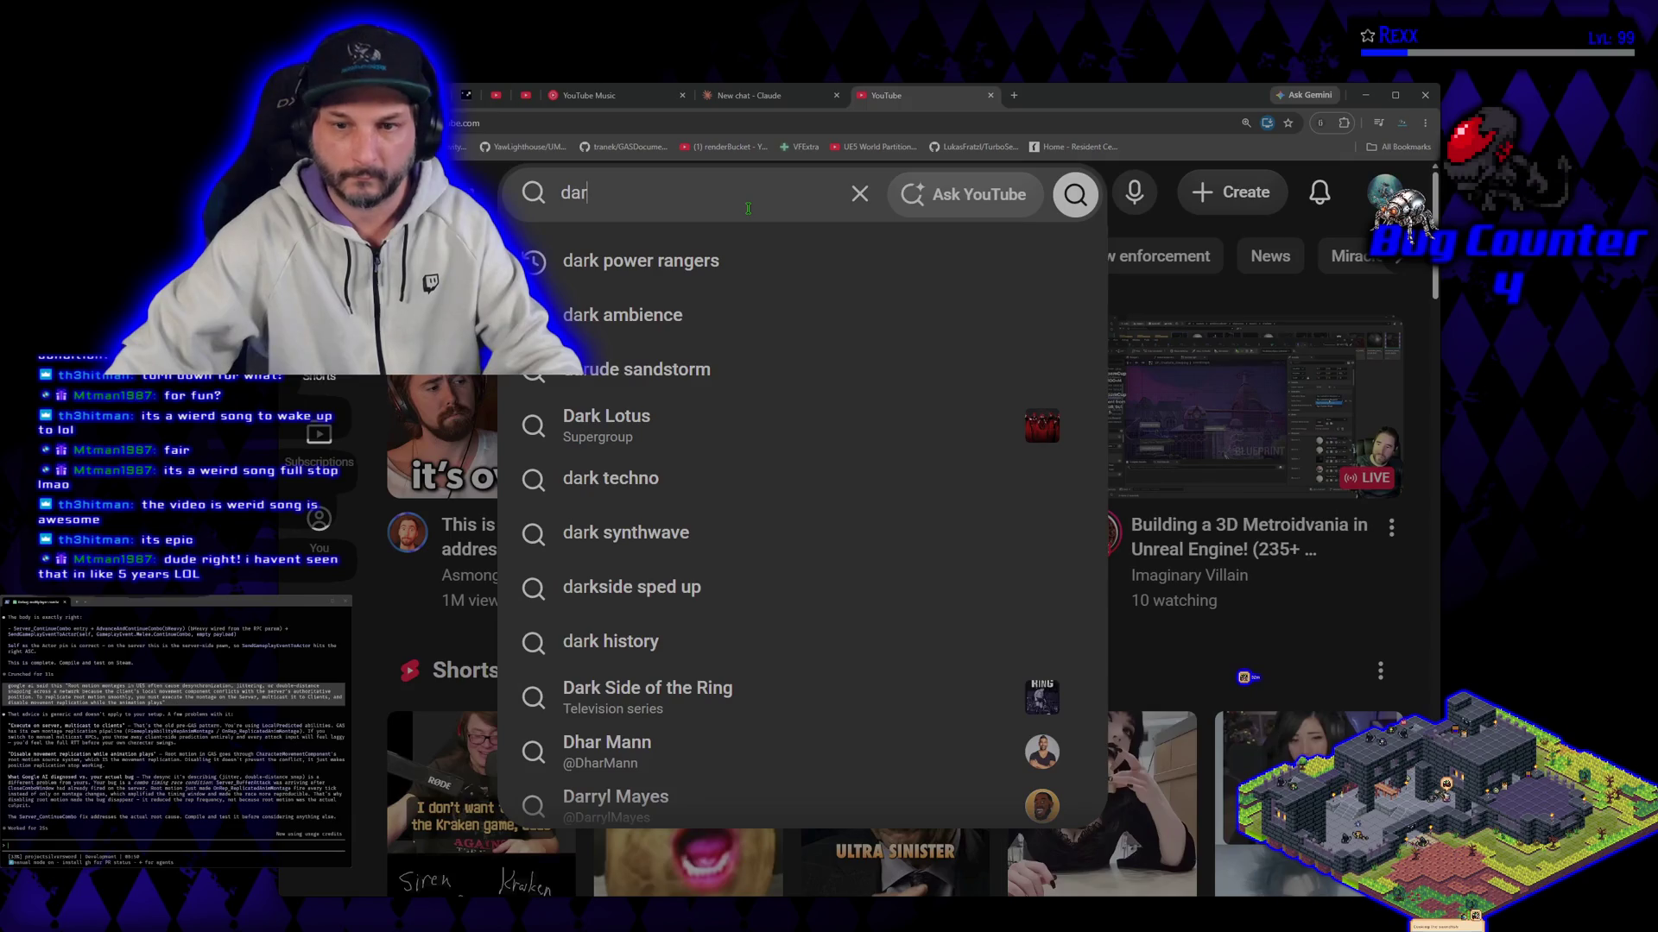
{"action": "left_click", "coordinate": [751, 369]}
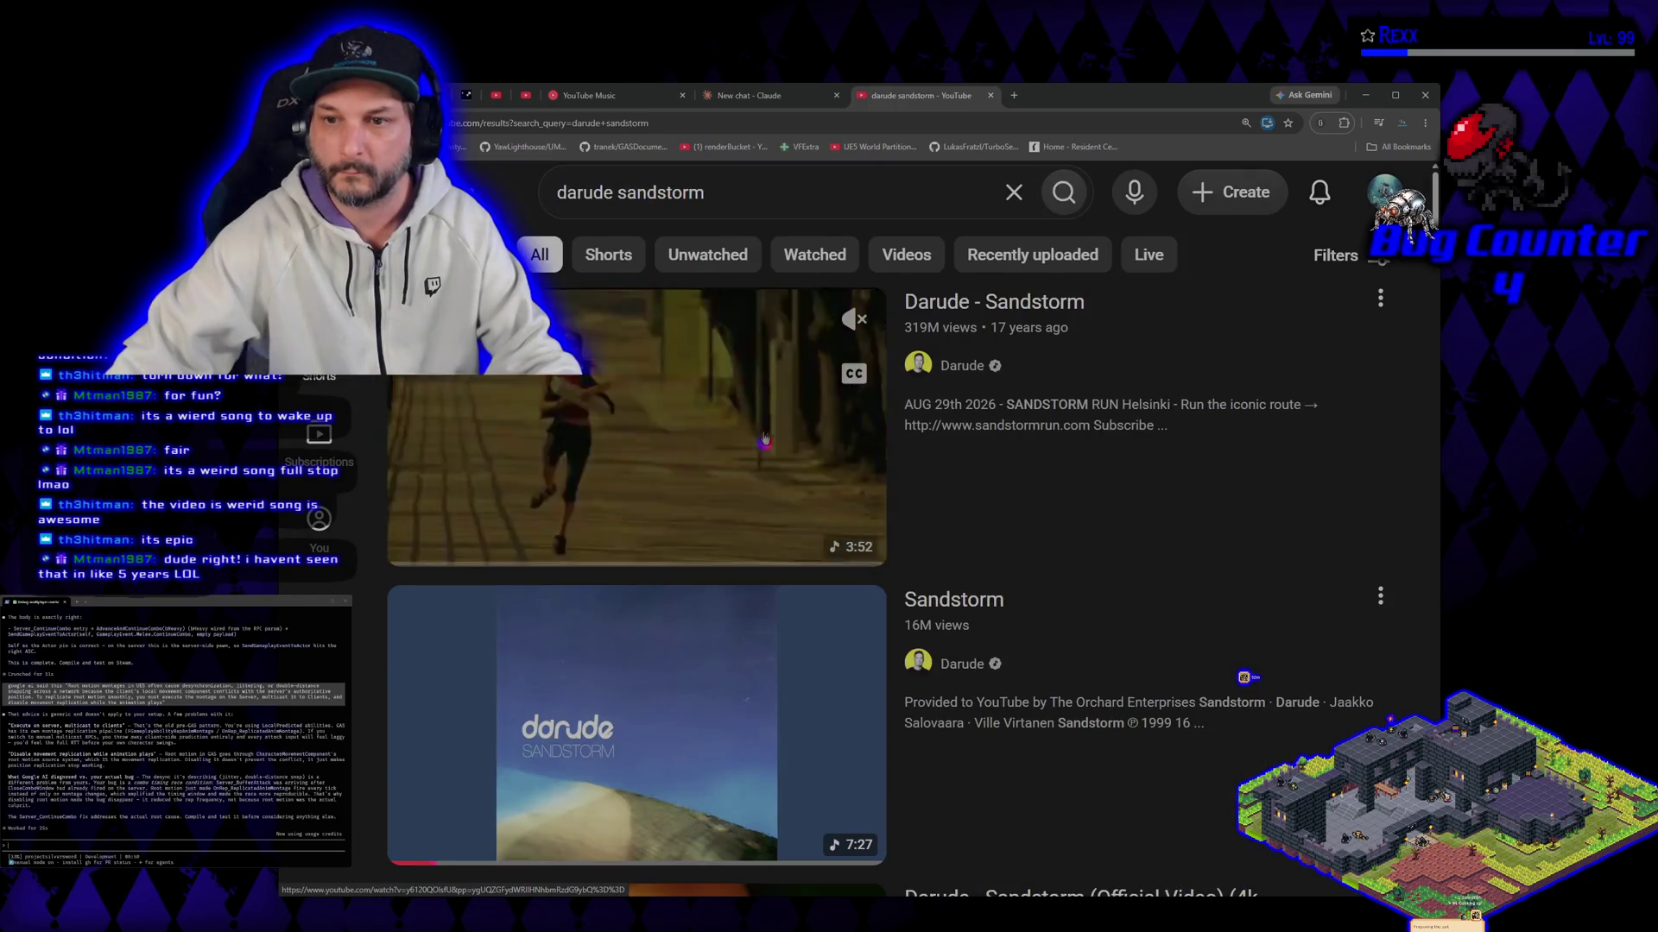
{"action": "left_click", "coordinate": [765, 439]}
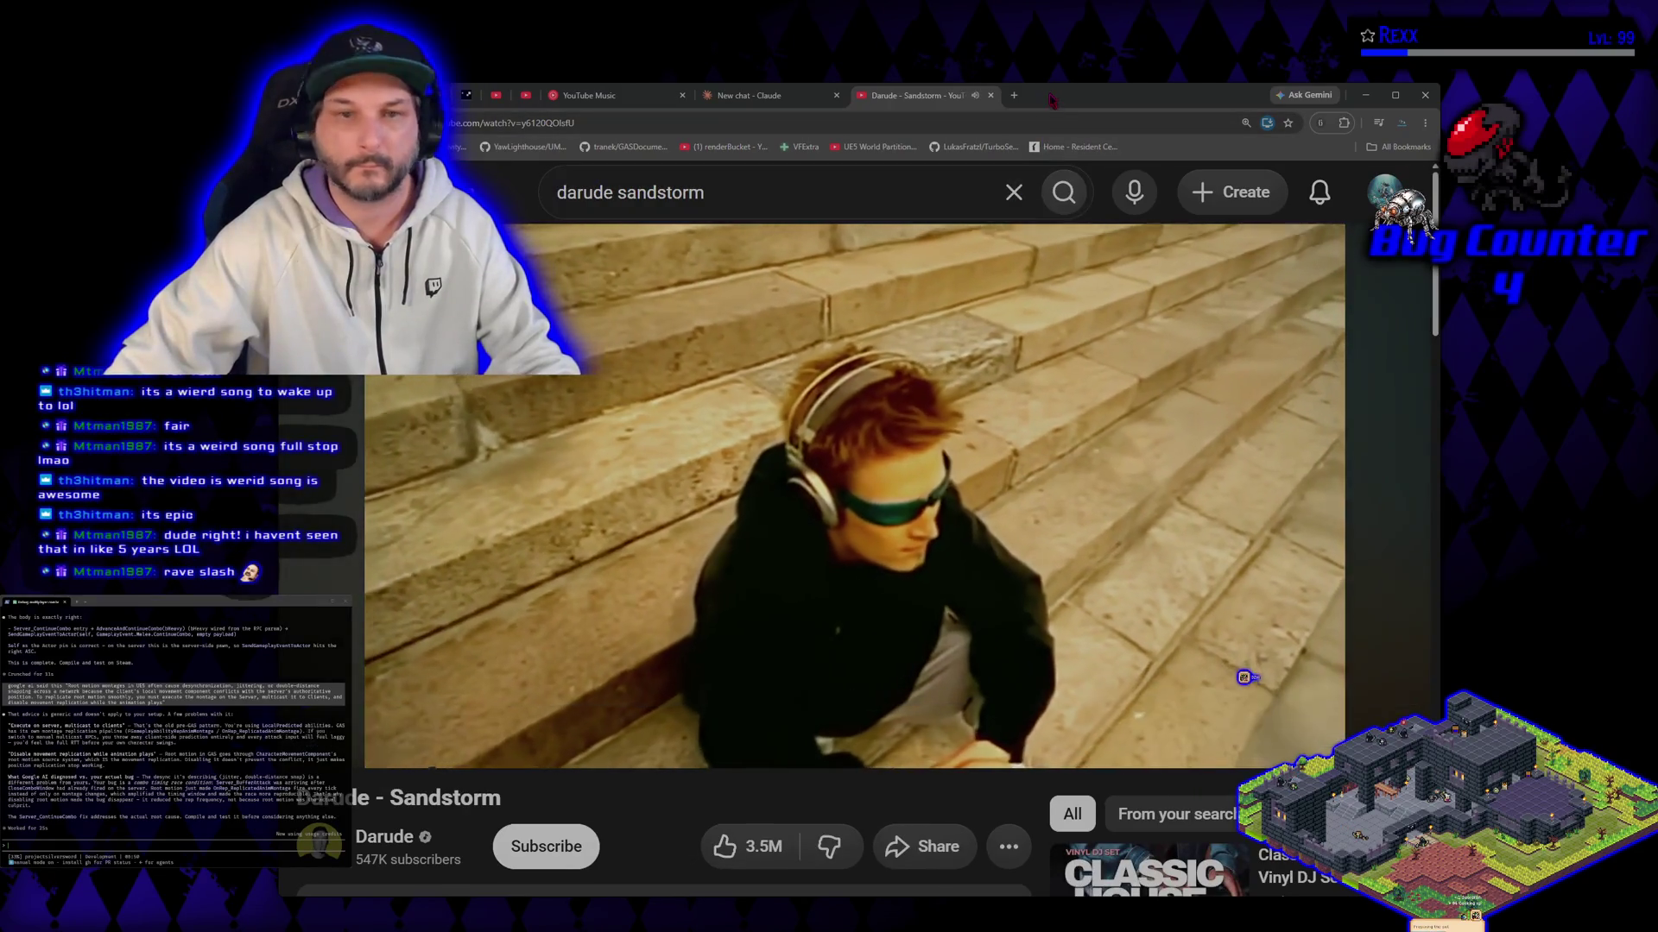
{"action": "left_click_drag", "start_coordinate": [1053, 96], "coordinate": [1117, 82]}
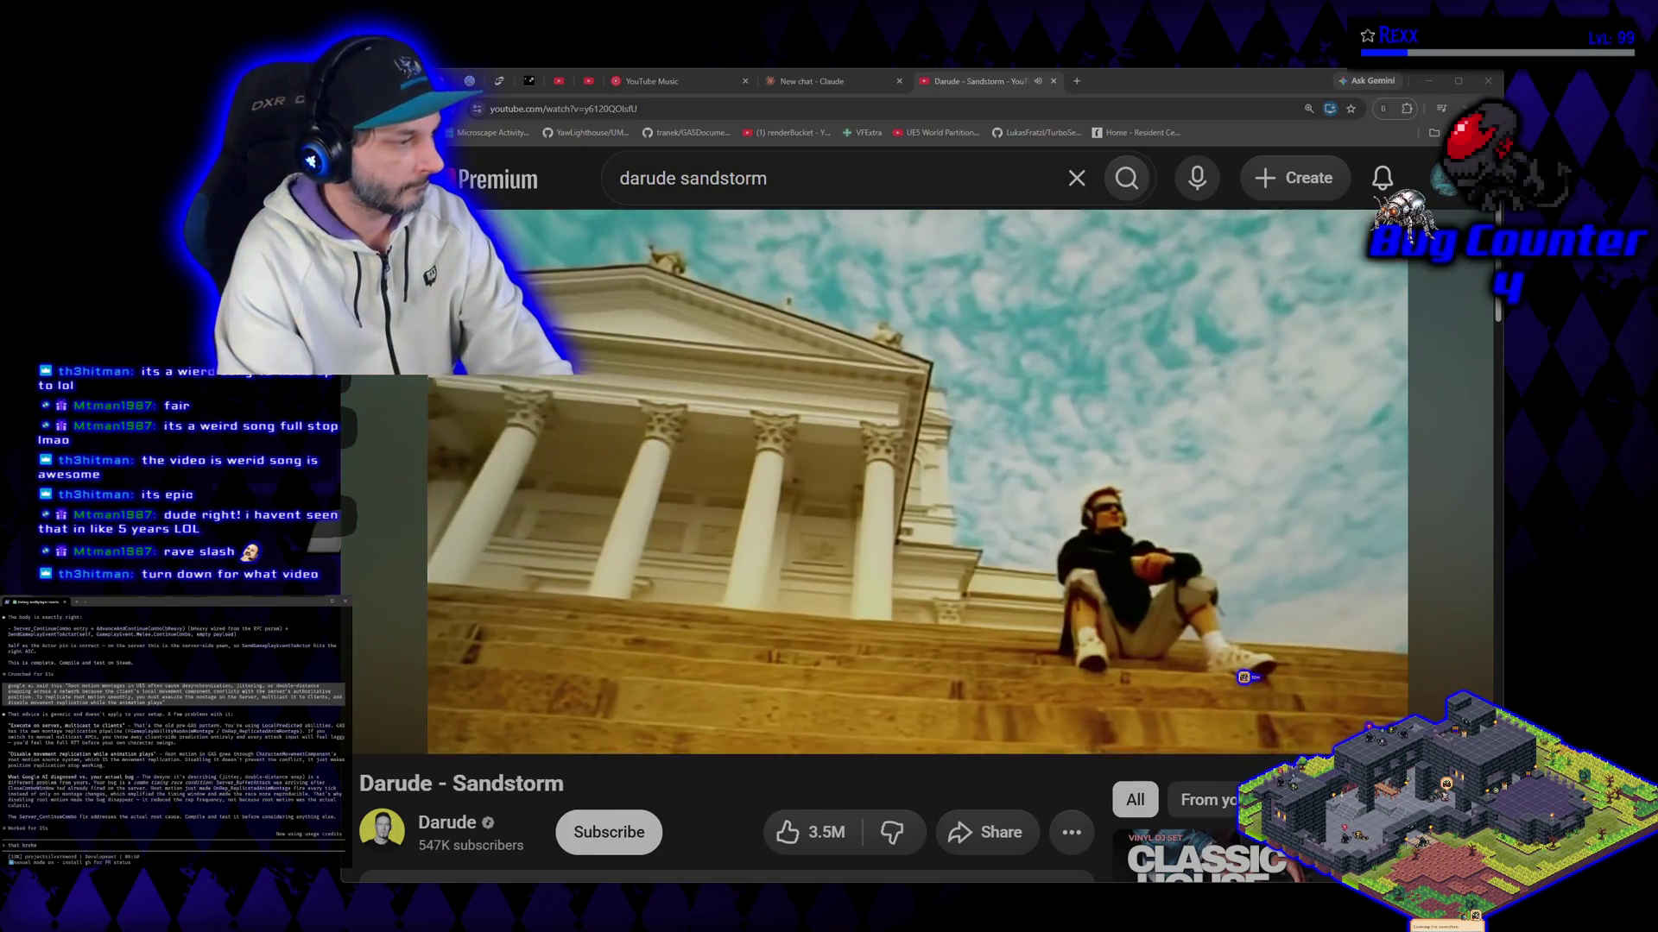
Step: Send the note 'thing idk that was weird behav' to the Claude Code assistant
{"action": "type", "text": "w we just restar"}
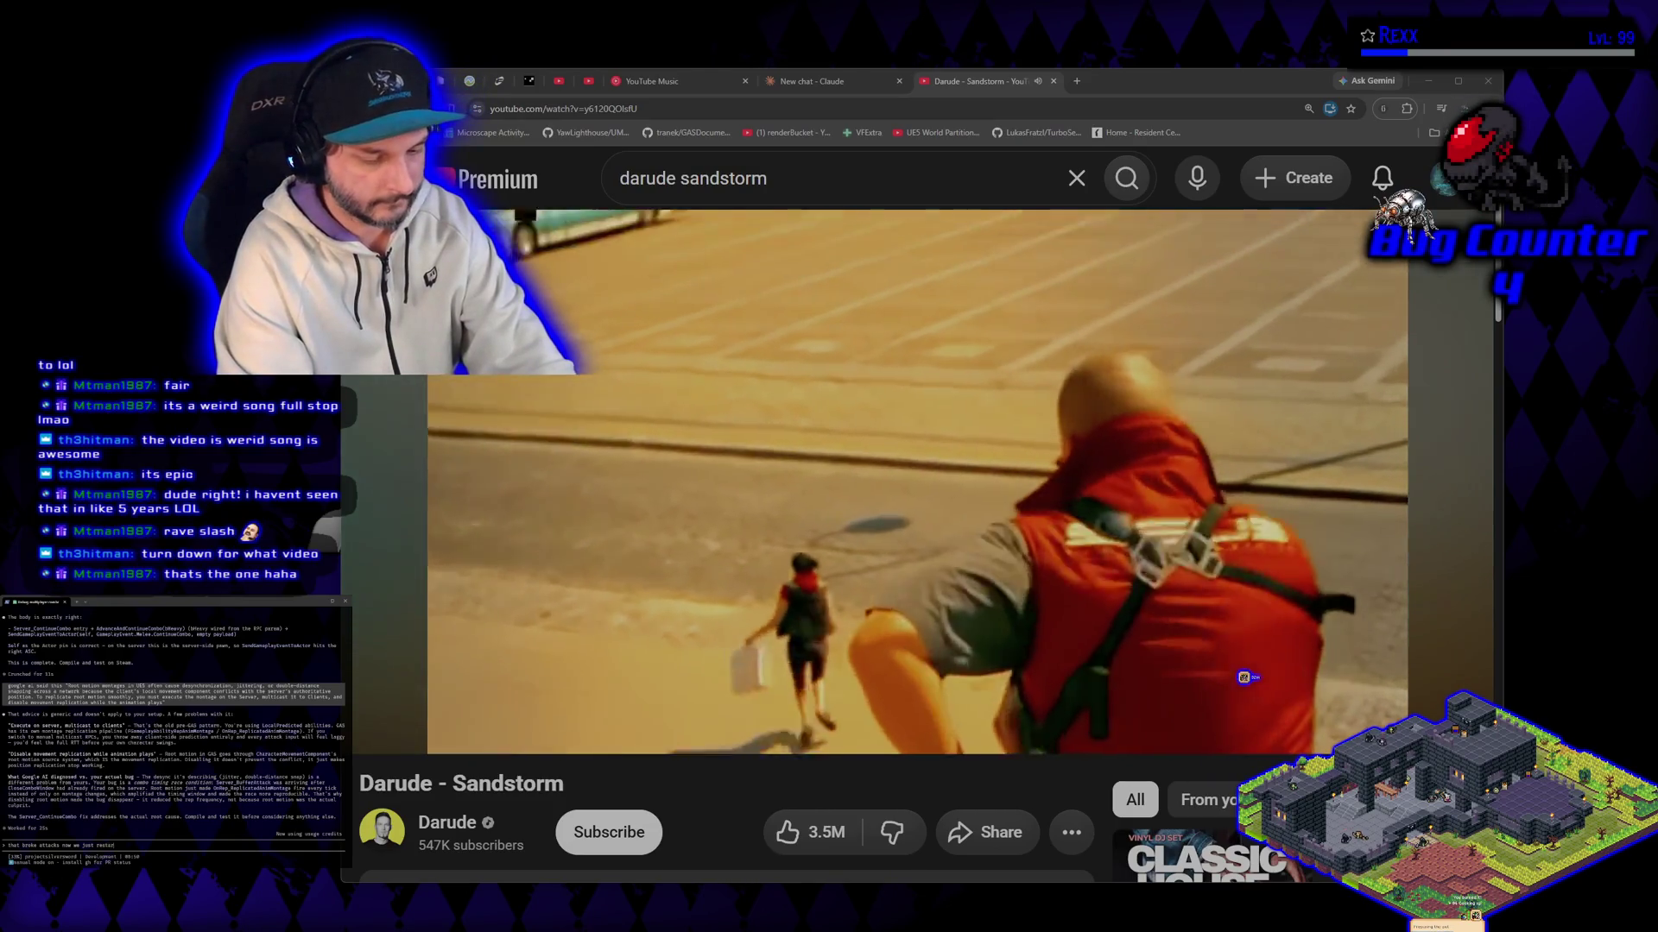
{"action": "type", "text": "thing idk "}
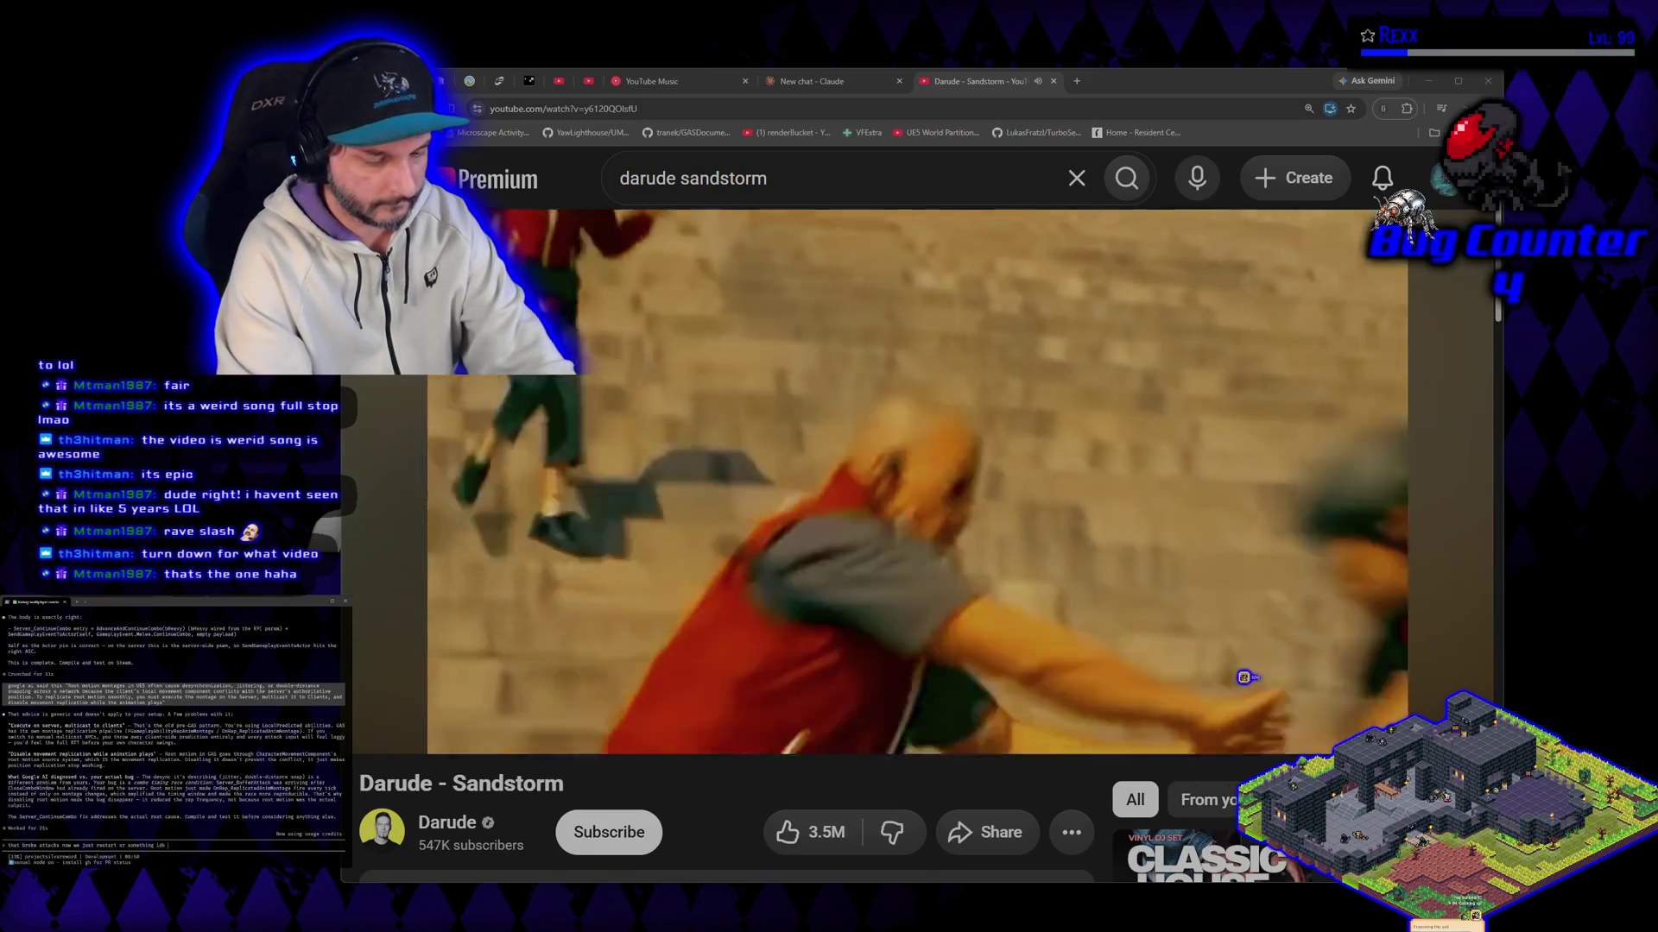
{"action": "type", "text": "that was weird be"}
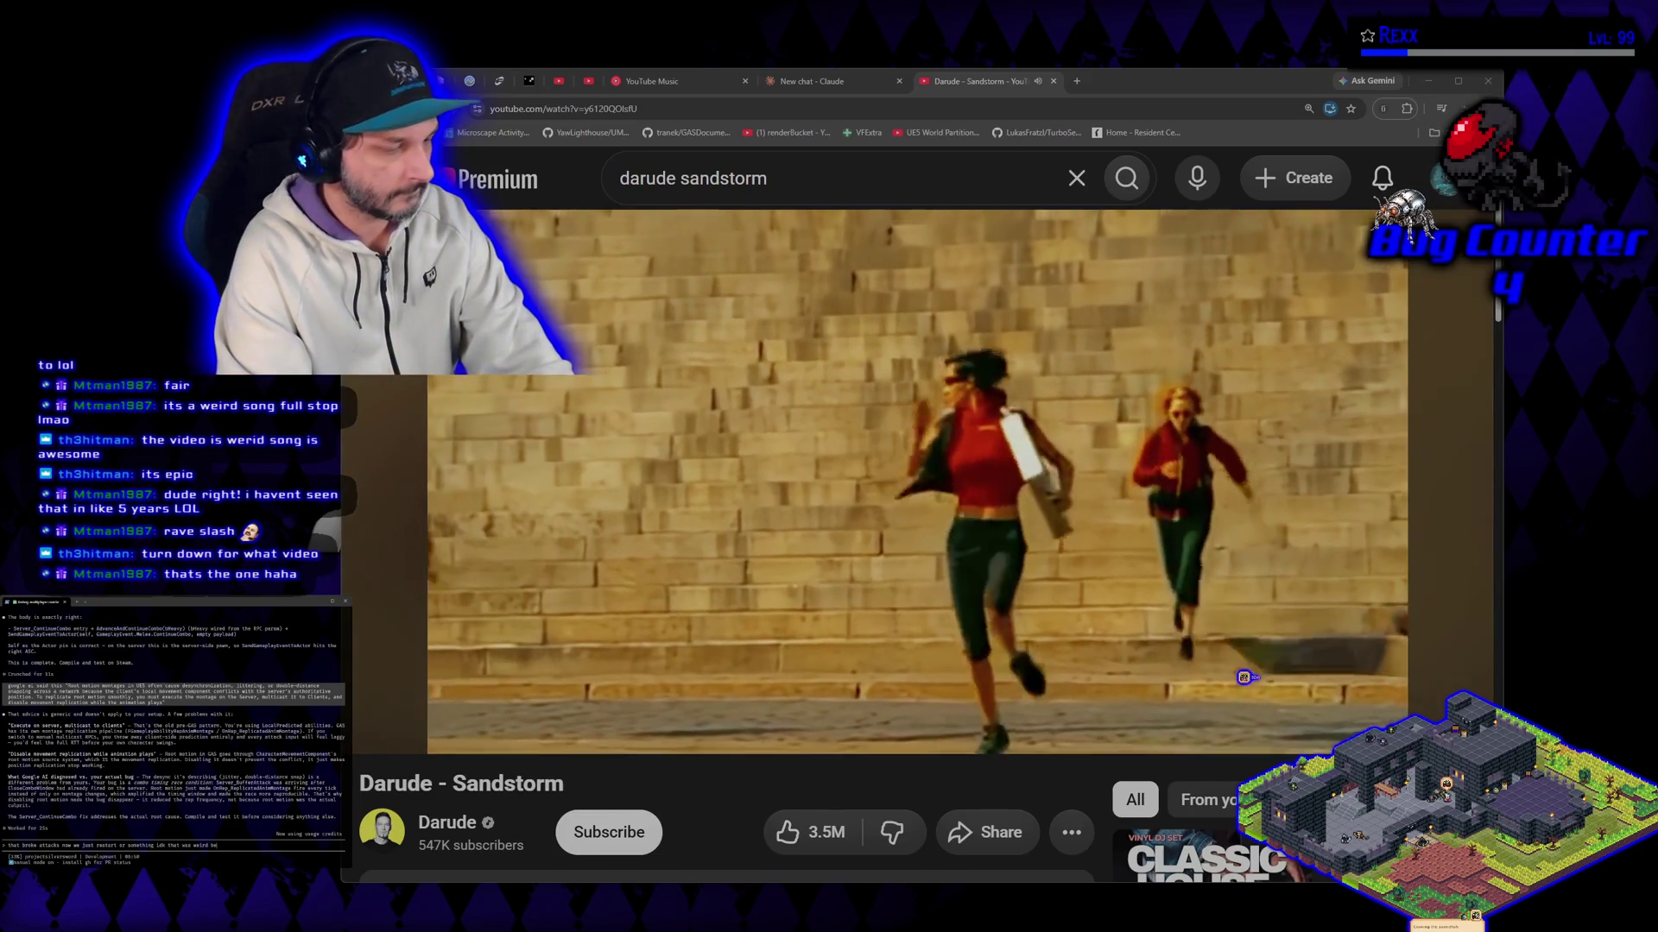
{"action": "type", "text": "havior"}
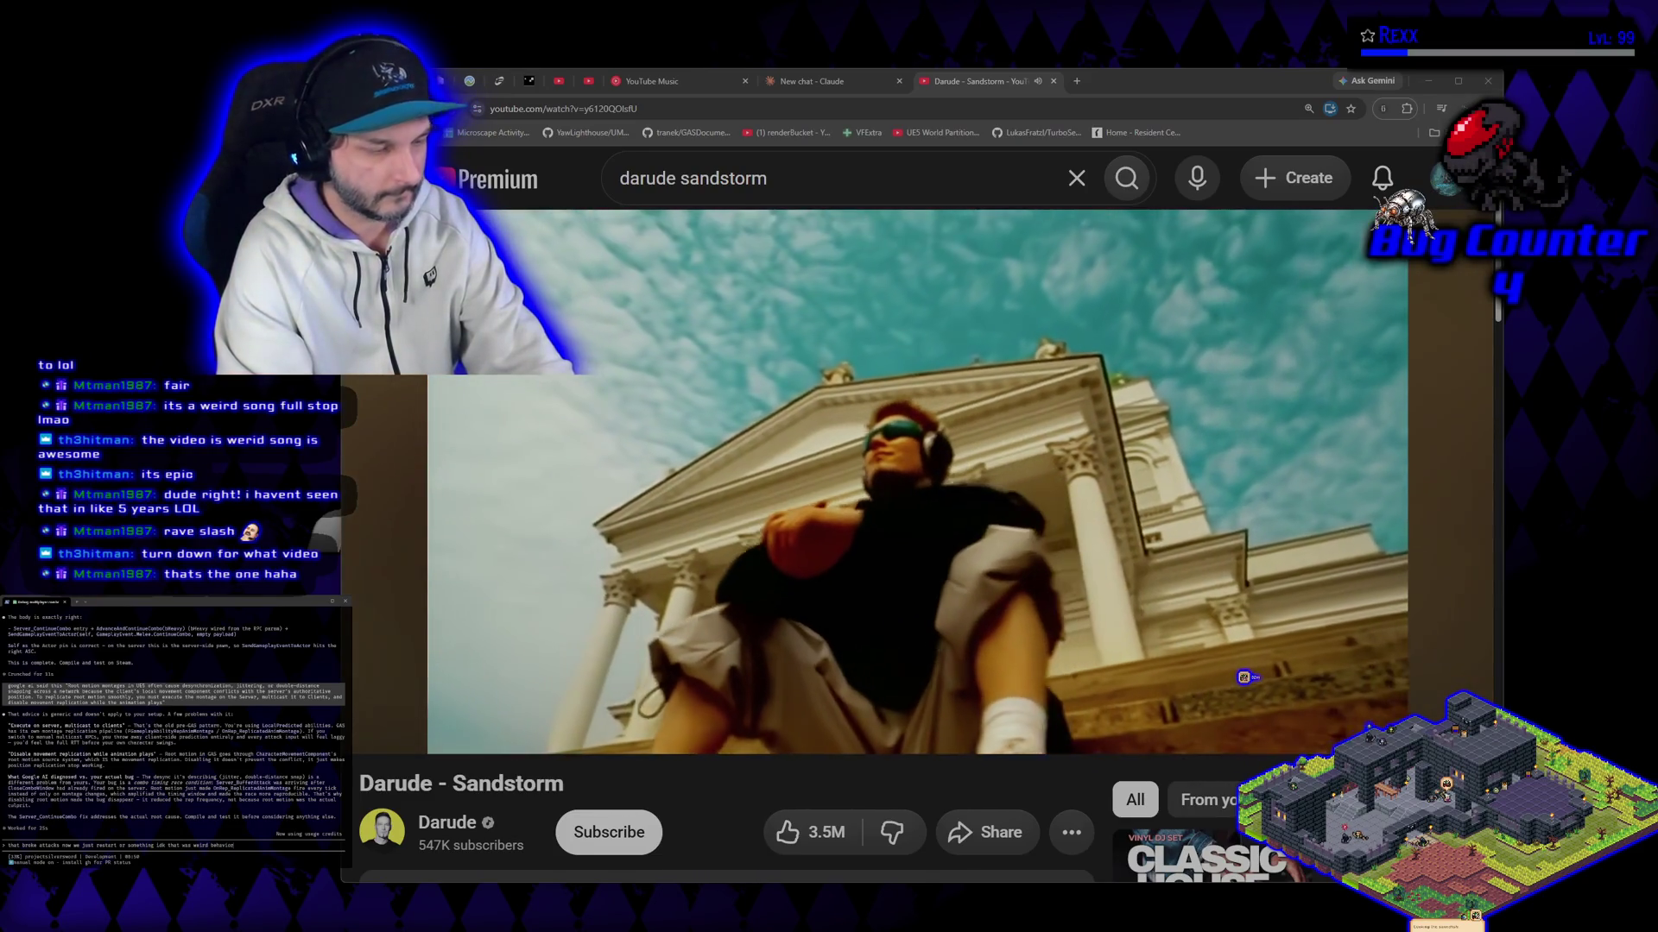
{"action": "key", "text": "Return"}
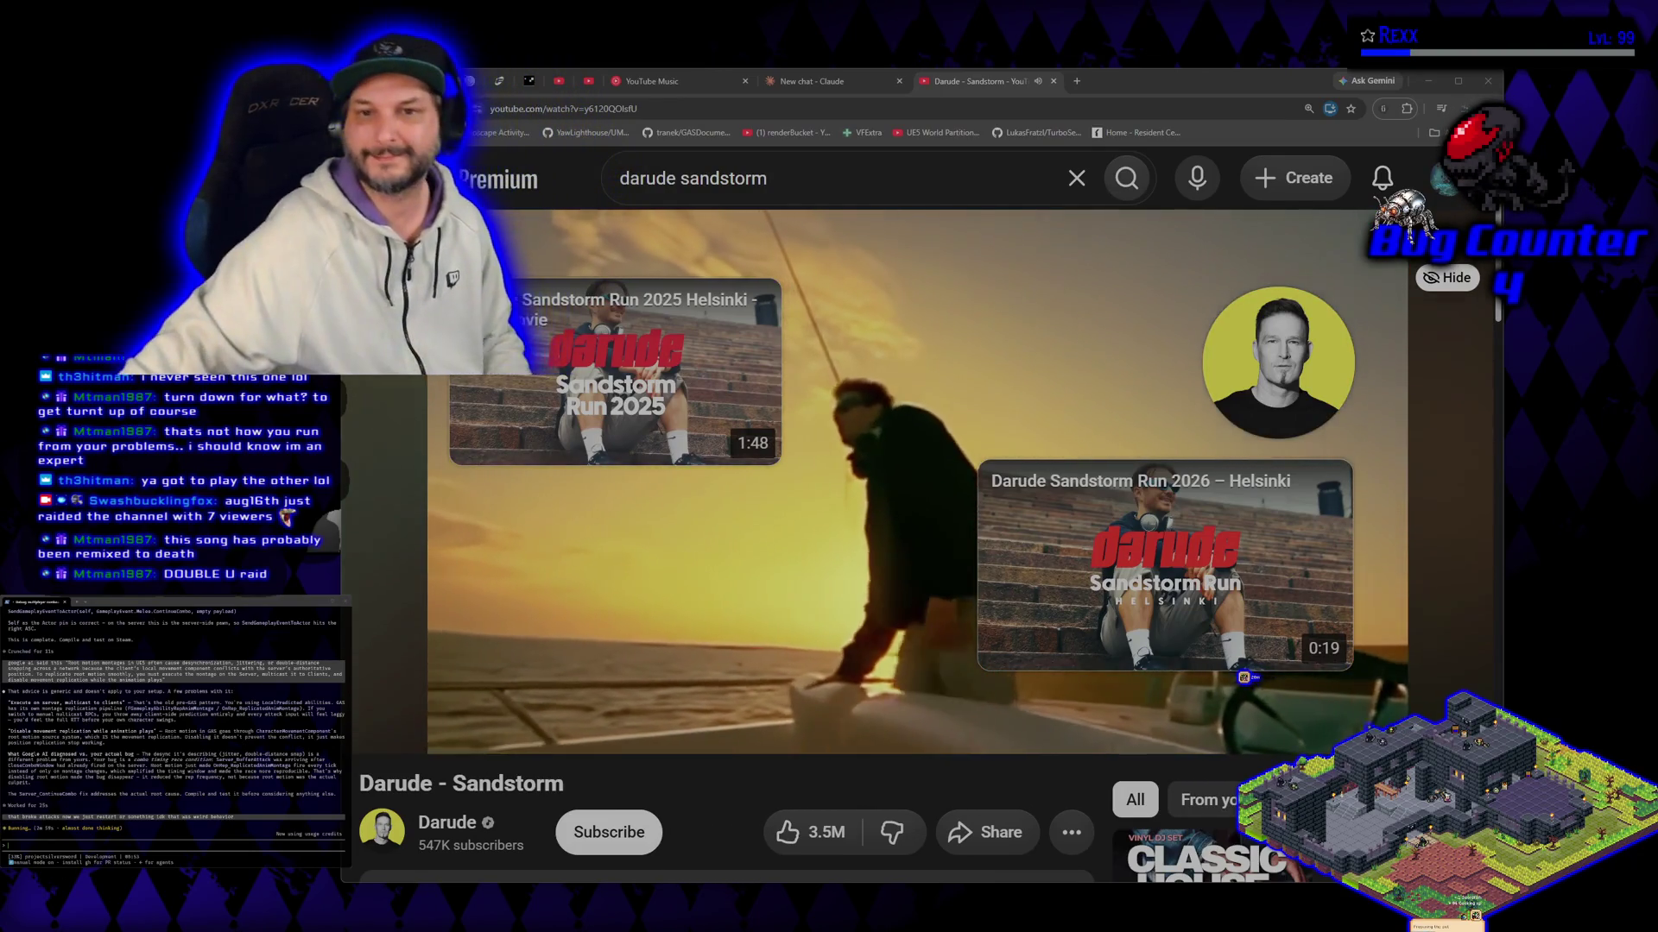
Step: Replace the query with 'turn down for what' and play DJ Snake, Lil Jon - Turn Down for What
{"action": "double_click", "coordinate": [726, 178]}
{"action": "left_click_drag", "start_coordinate": [640, 174], "coordinate": [560, 188]}
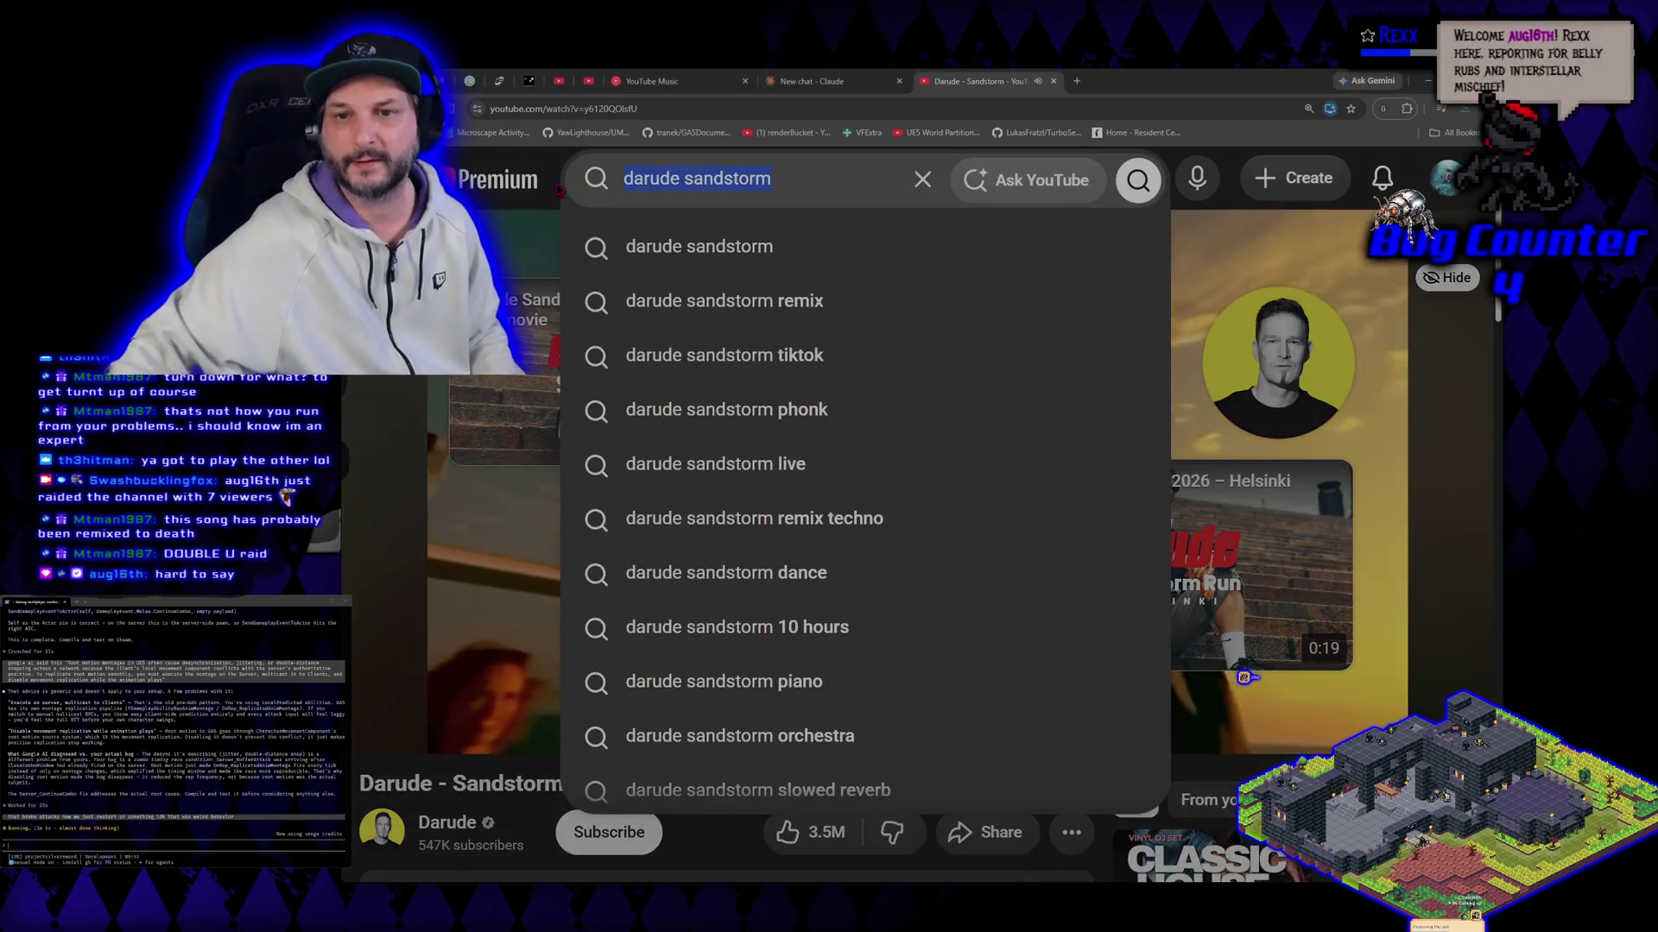
{"action": "type", "text": "turn"}
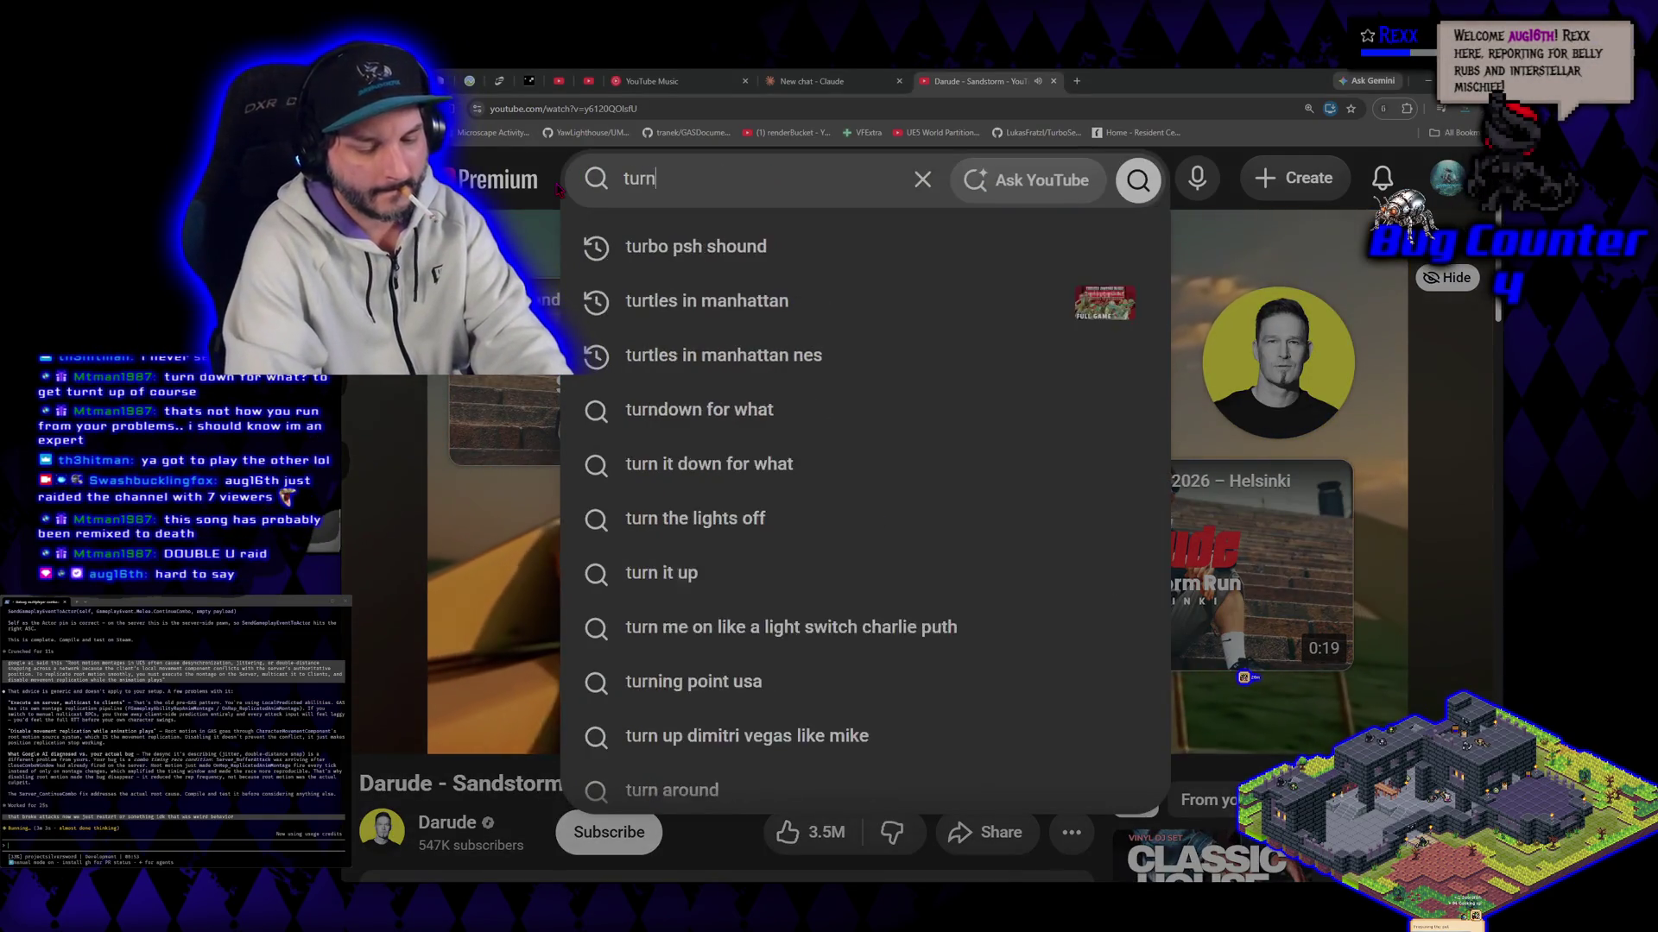
{"action": "type", "text": " down for what"}
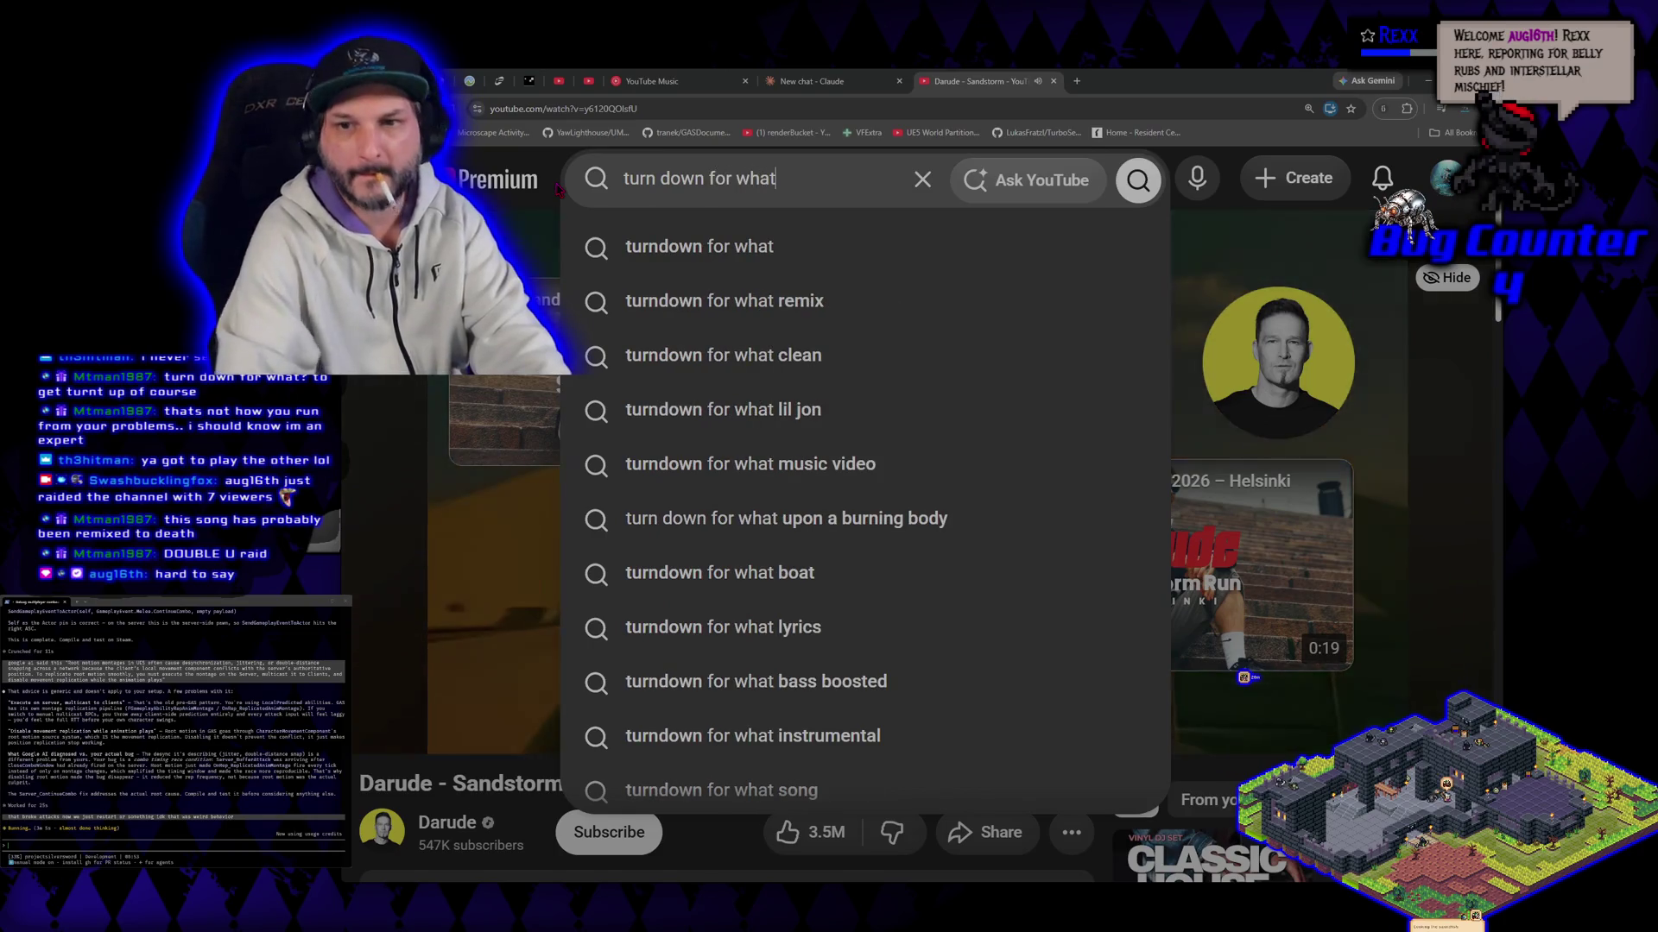
{"action": "left_click", "coordinate": [644, 250]}
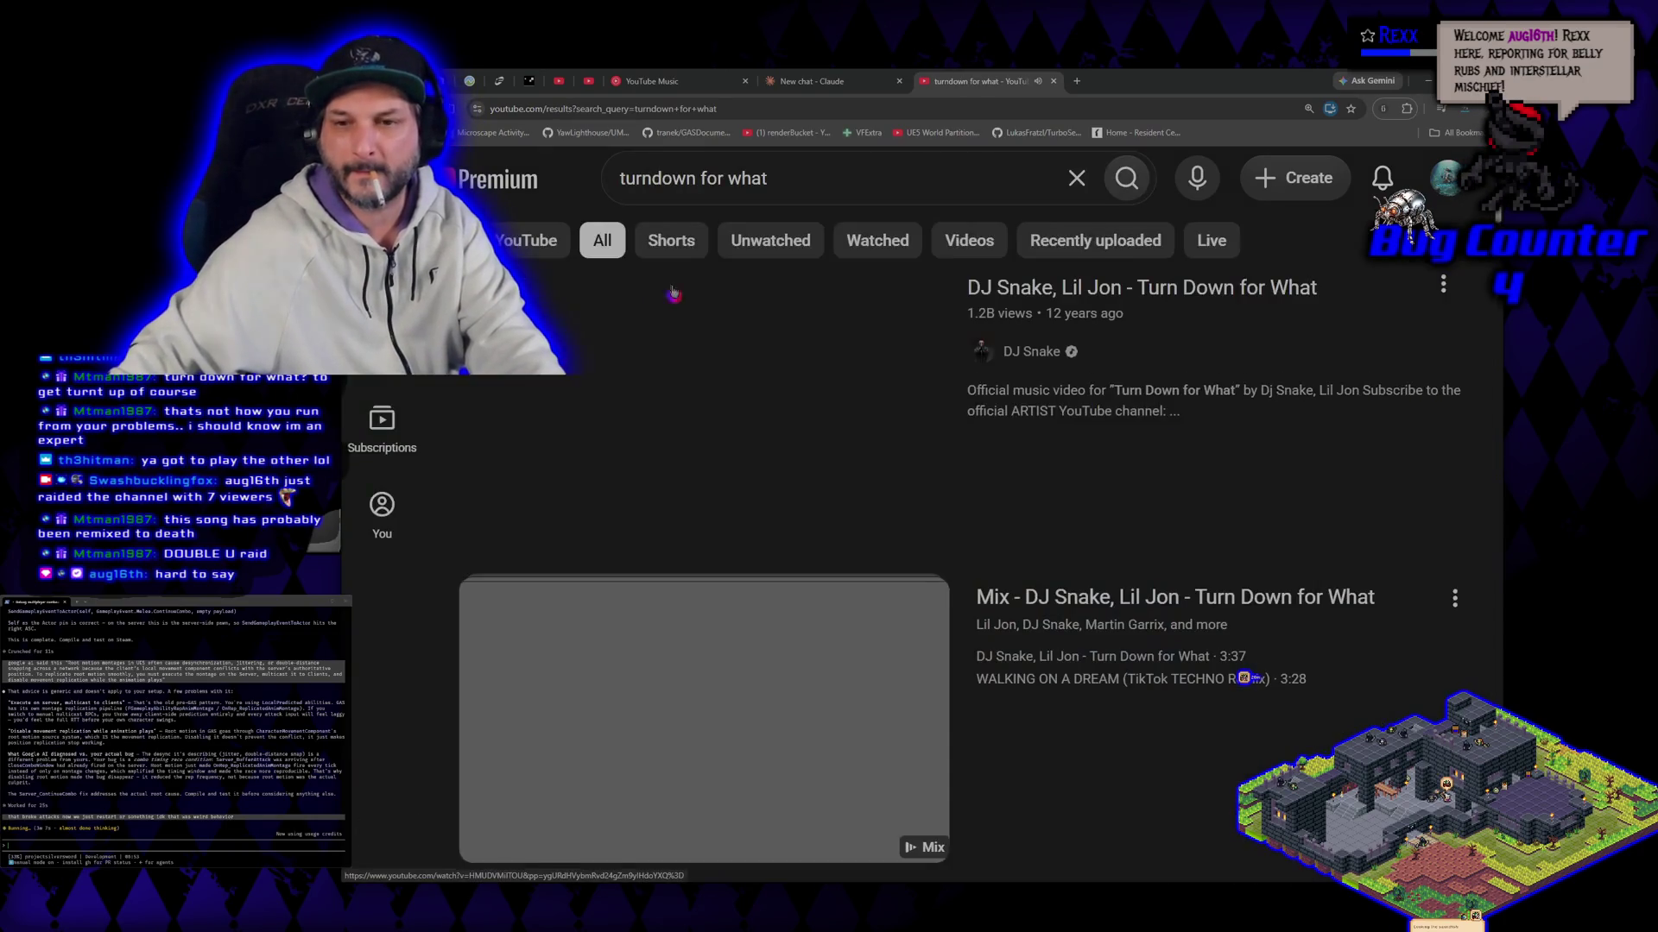
{"action": "left_click", "coordinate": [669, 285]}
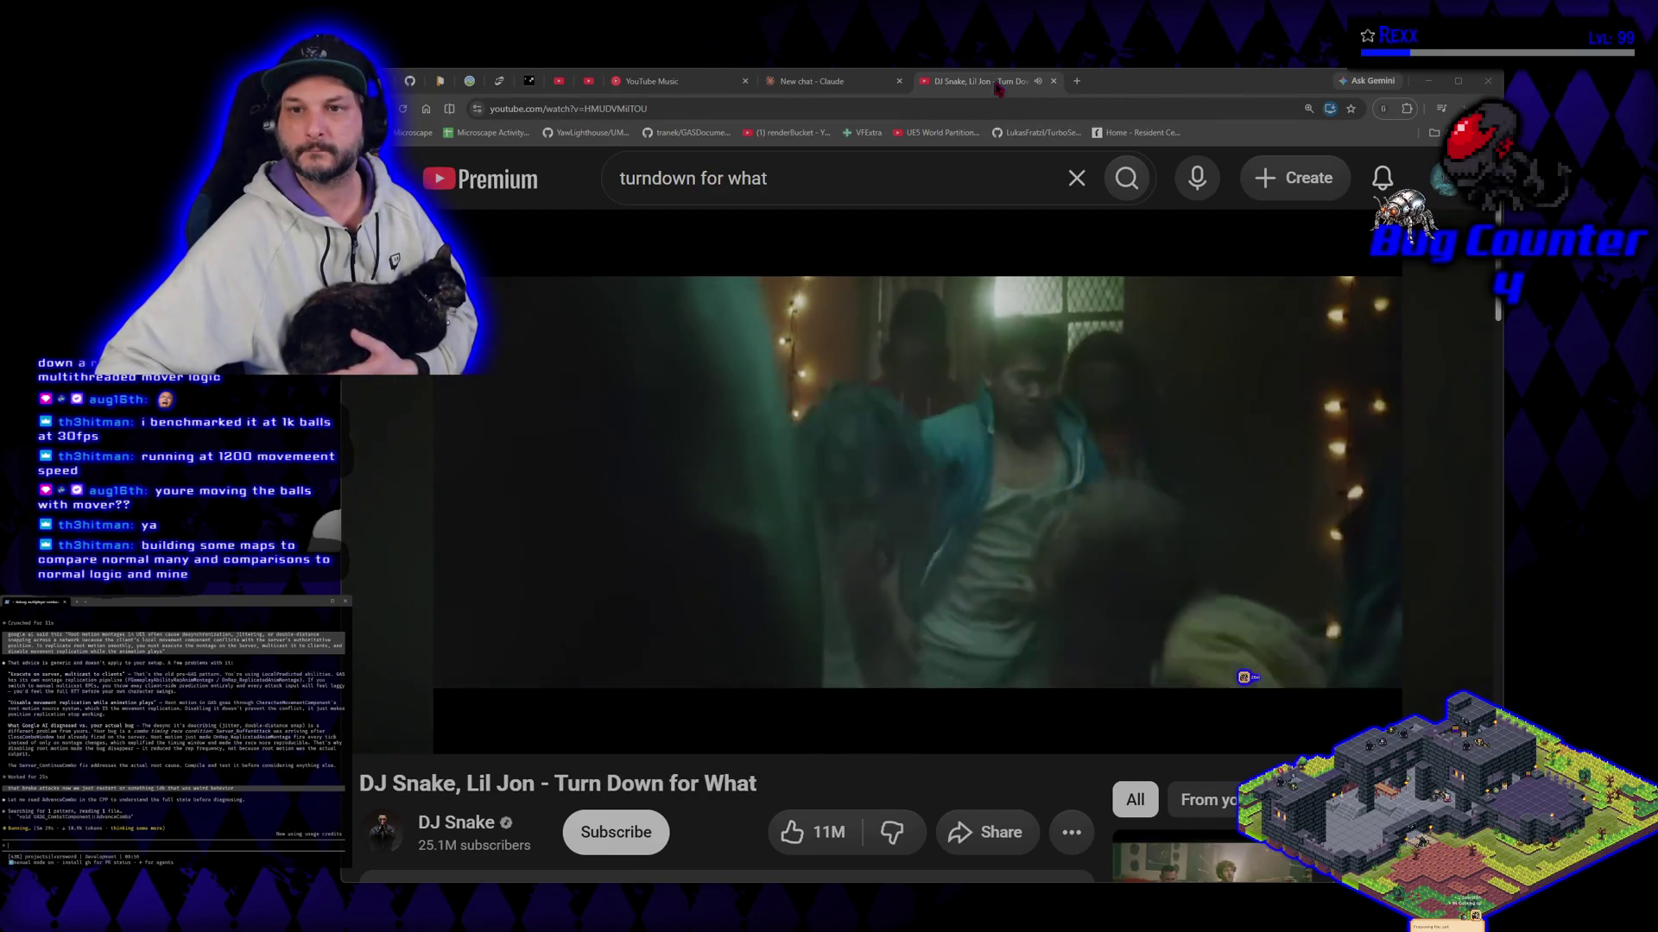
Step: Move the Turn Down for What video tab into its own browser window while it plays
{"action": "mouse_move", "coordinate": [950, 81]}
{"action": "left_mouse_down"}
{"action": "mouse_move", "coordinate": [688, 112]}
{"action": "mouse_move", "coordinate": [396, 59]}
{"action": "left_mouse_up"}
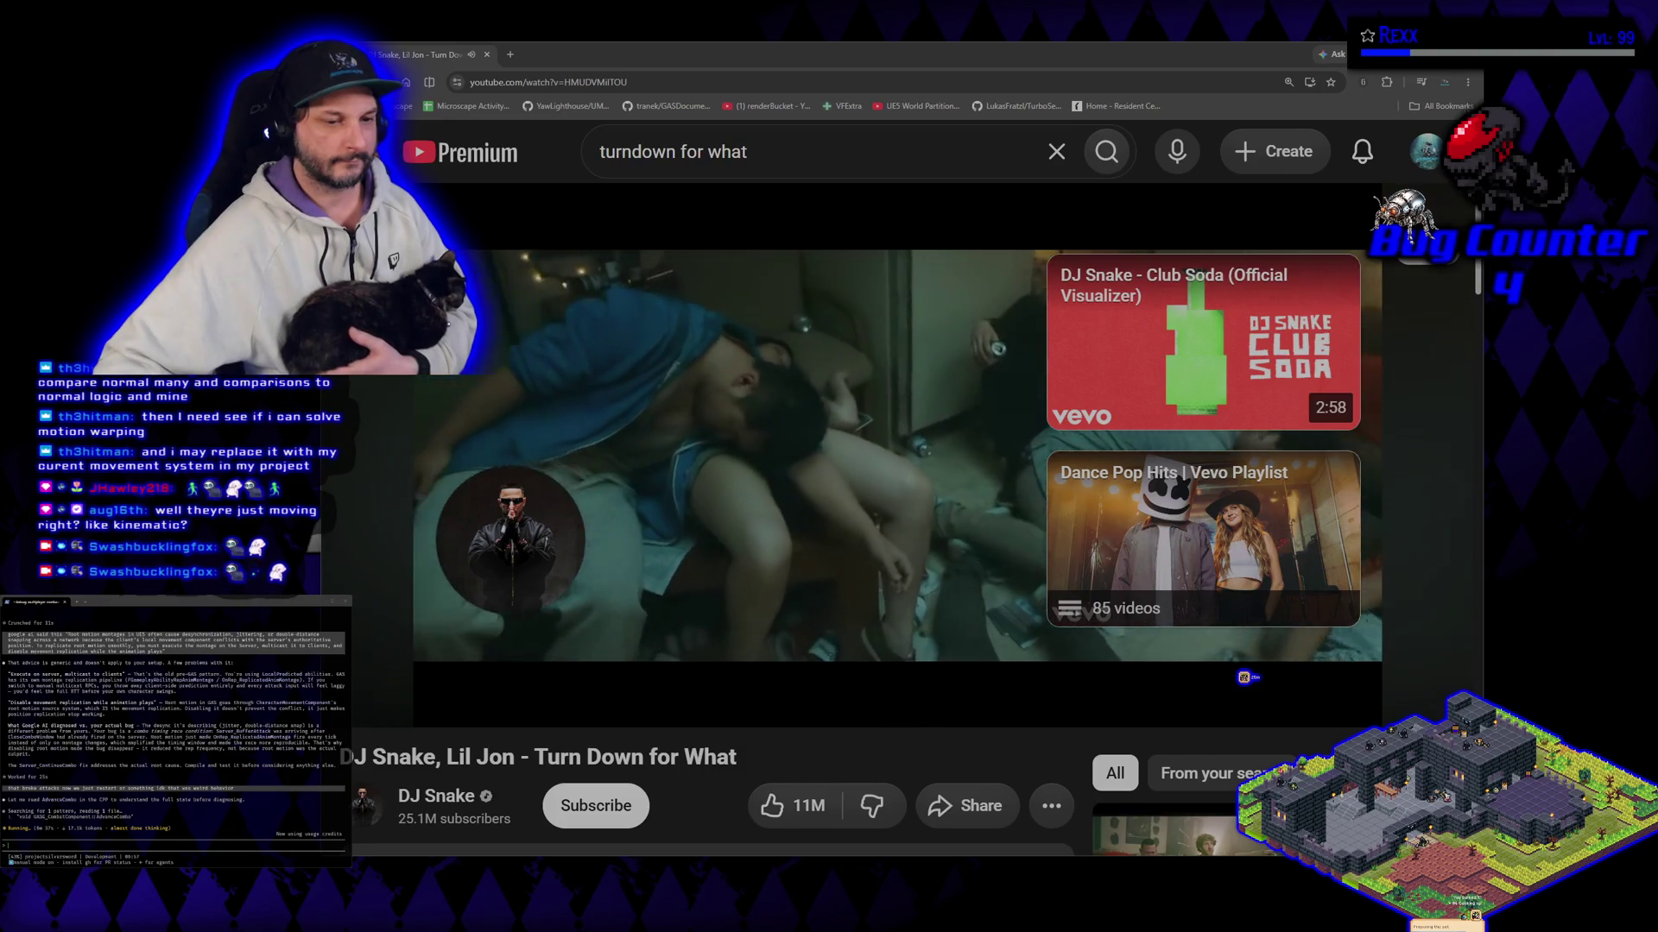
{"action": "mouse_move", "coordinate": [801, 352]}
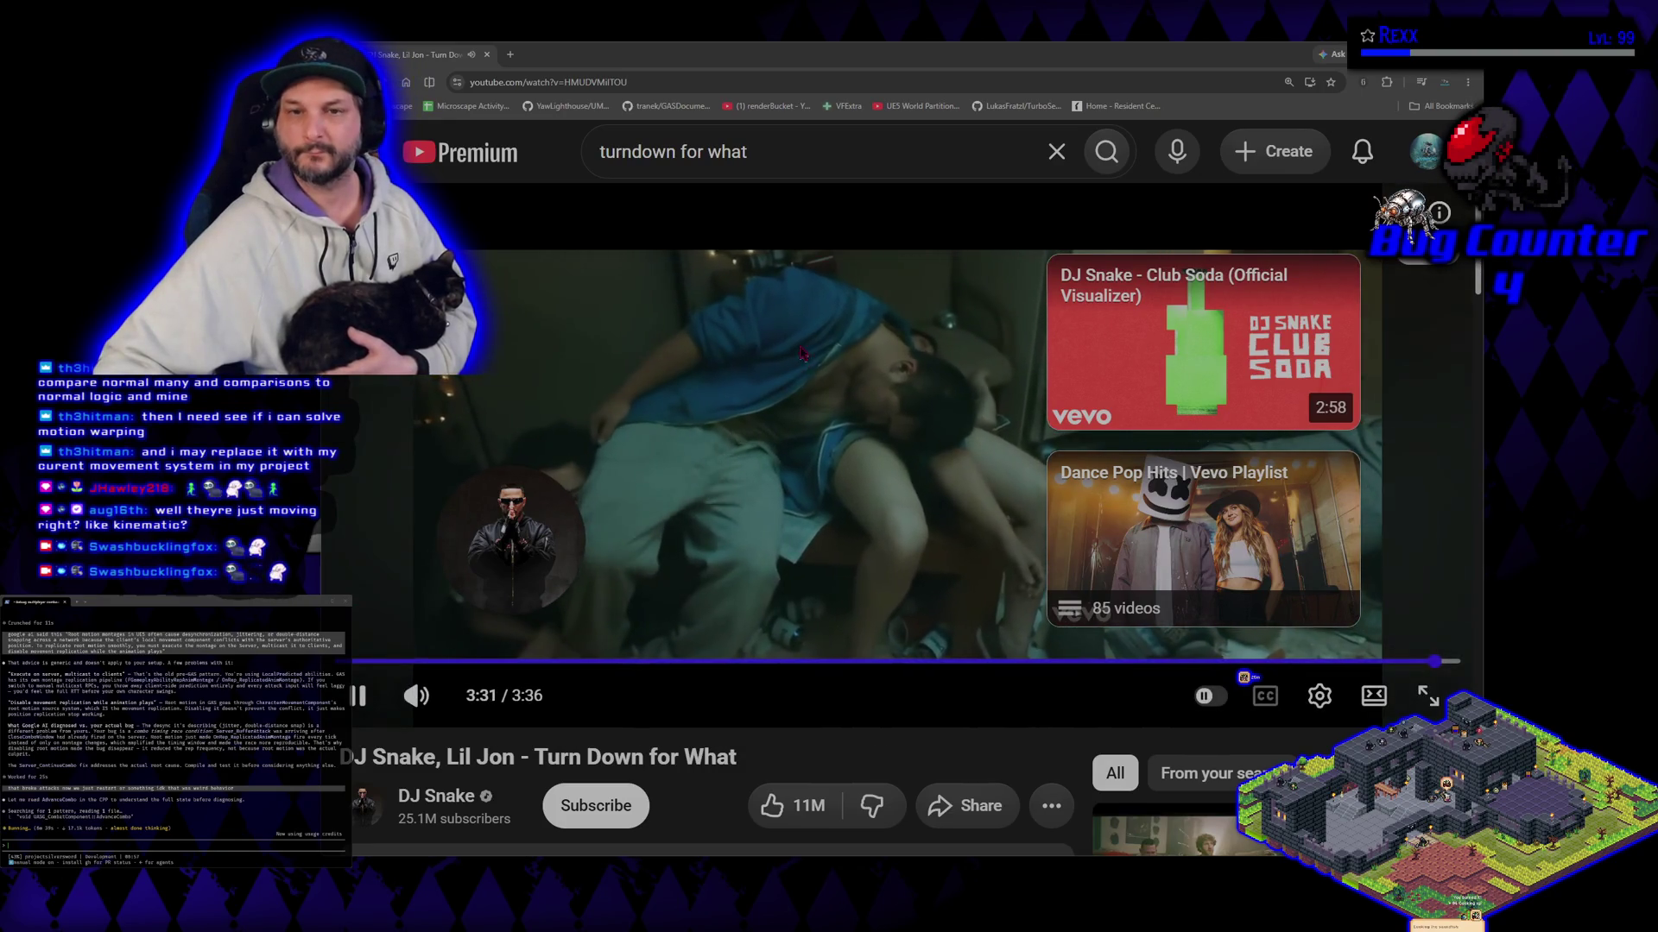
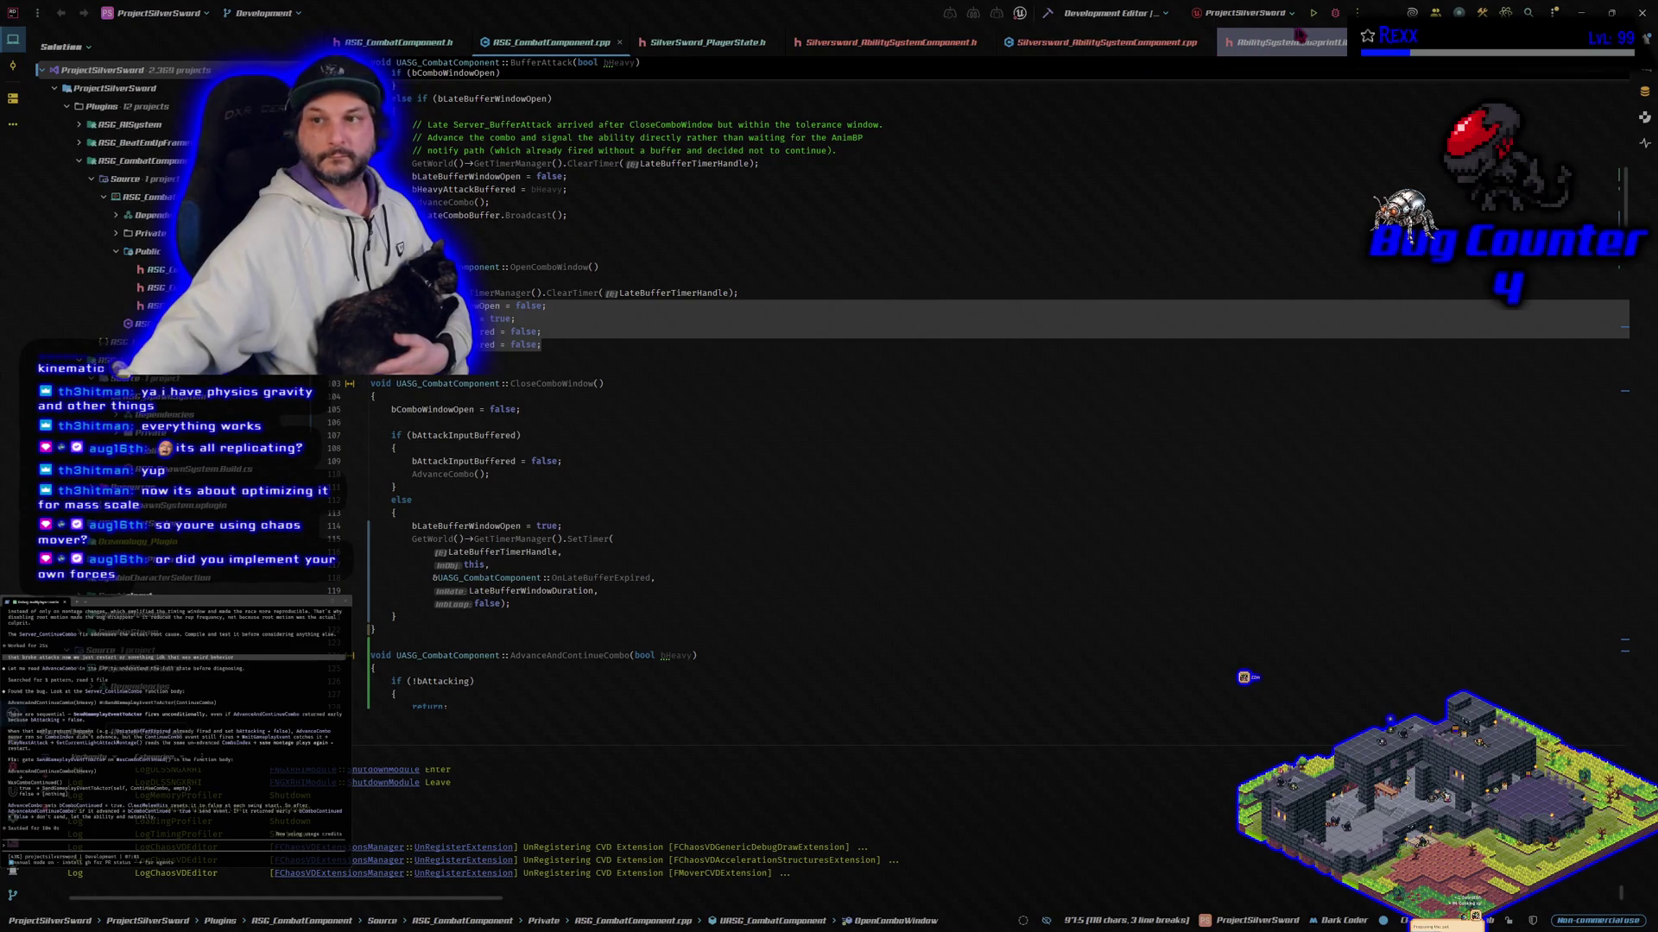
Step: Build the updated combat component code in Rider, then return to the player blueprint in Unreal Editor
{"action": "key", "text": "ctrl+shift+b"}
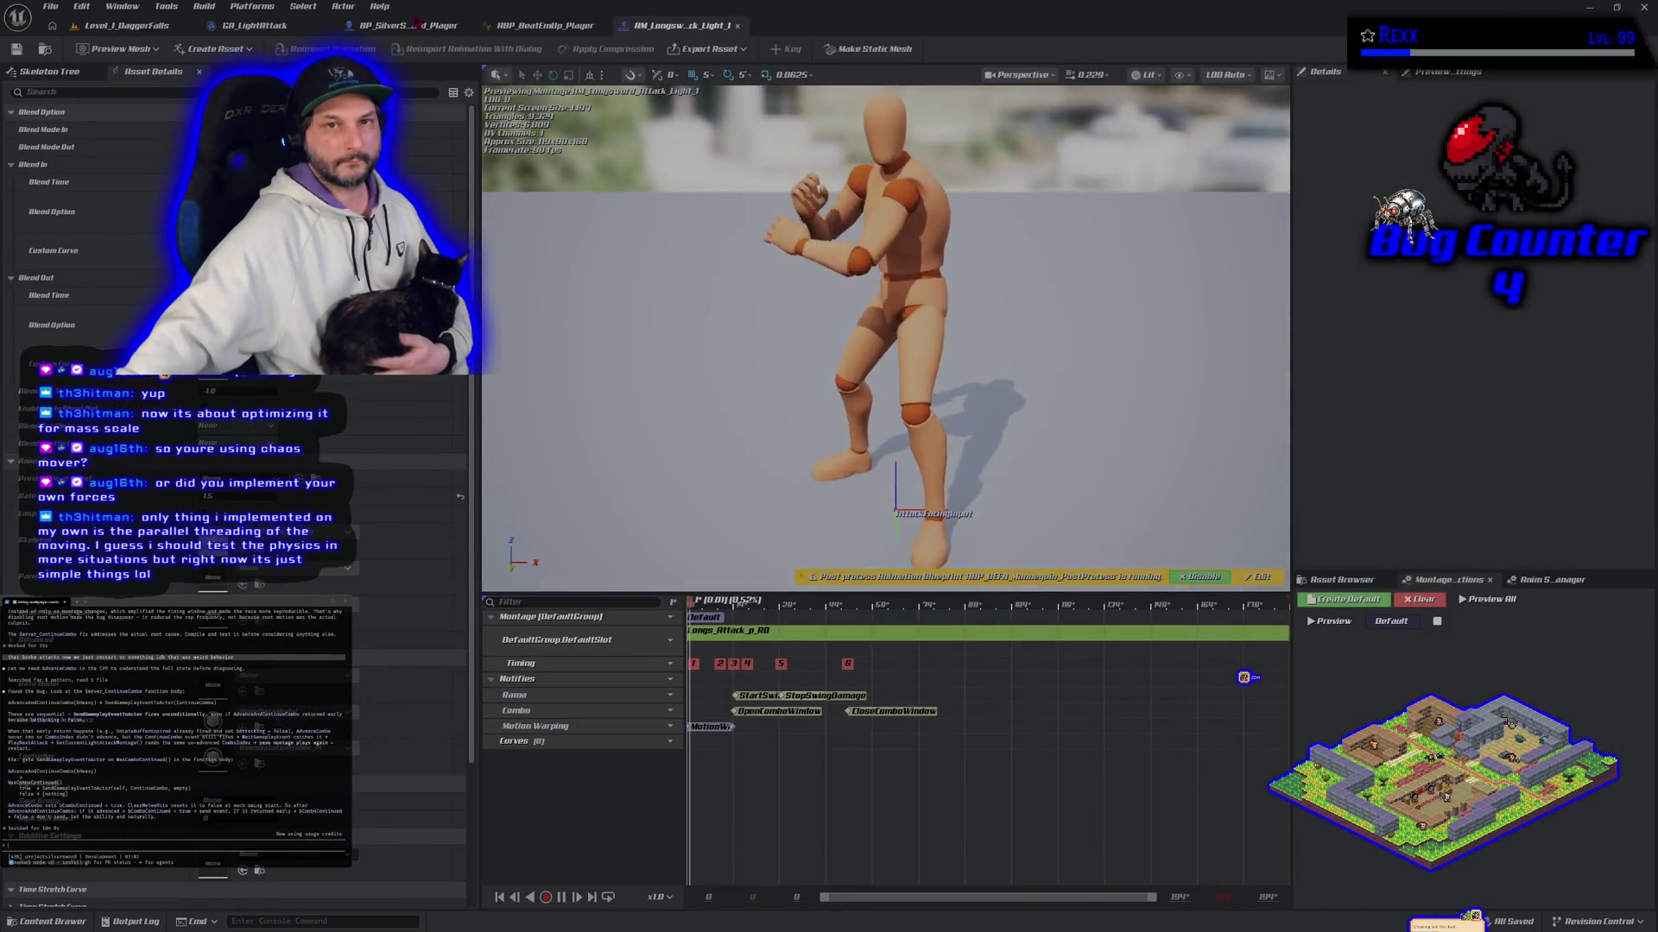
{"action": "left_click", "coordinate": [410, 25]}
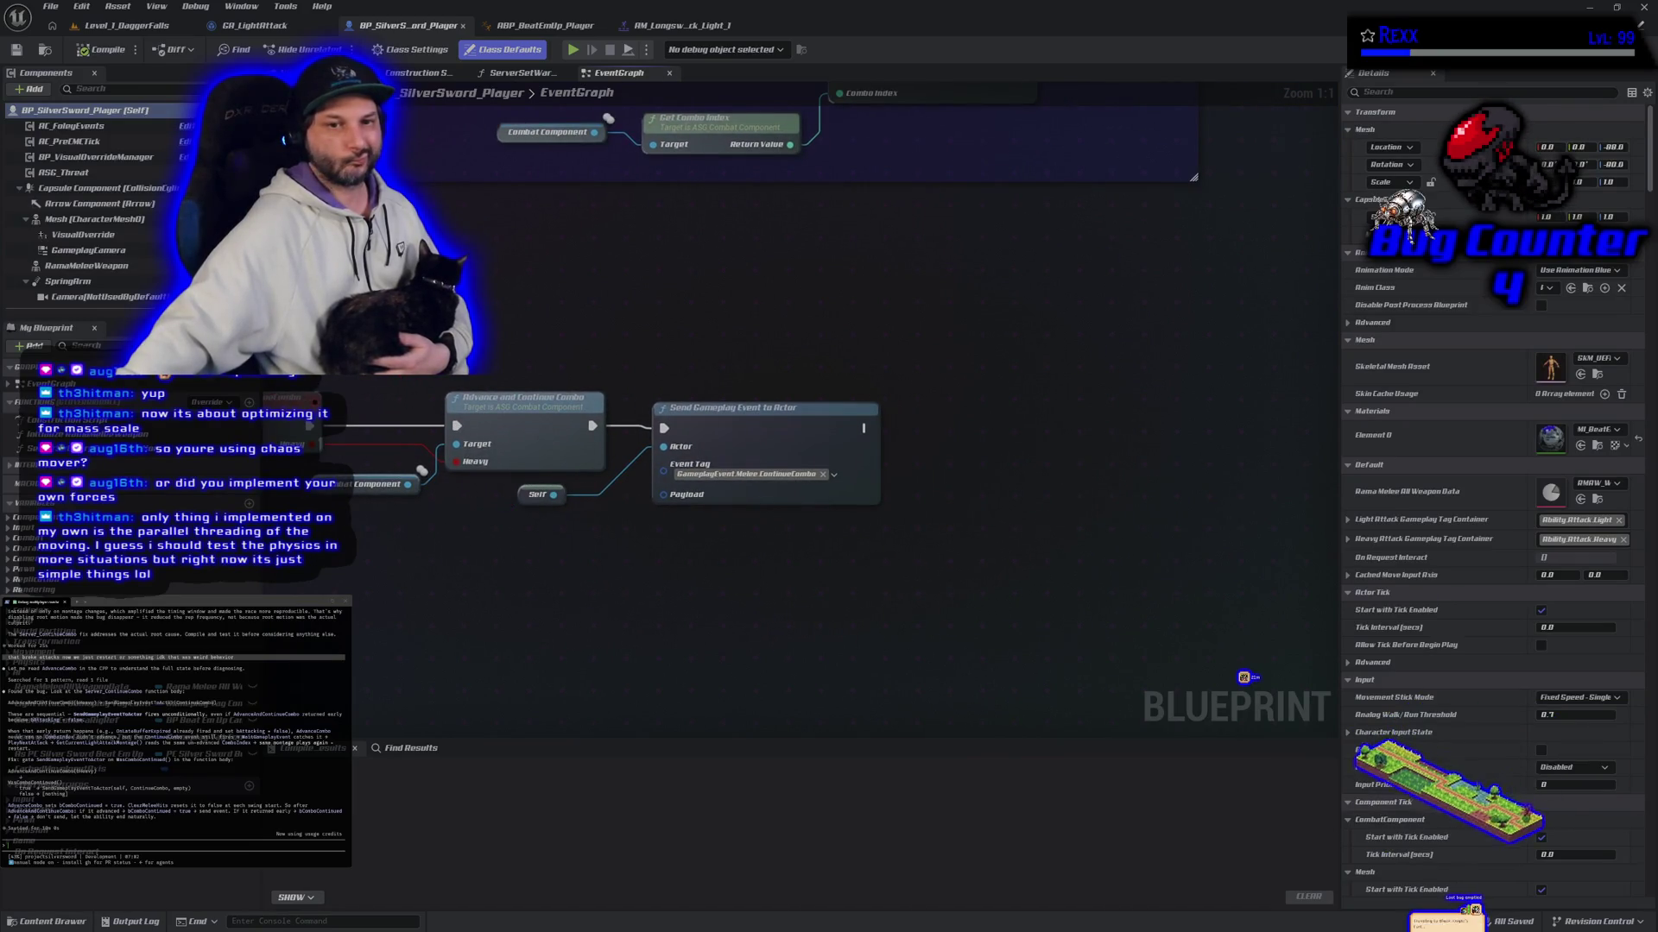
Step: Shift the Advance and Continue Combo and Send Gameplay Event nodes right, and recenter the graph
{"action": "left_click_drag", "start_coordinate": [384, 380], "coordinate": [911, 516]}
{"action": "left_click_drag", "start_coordinate": [749, 447], "coordinate": [943, 446]}
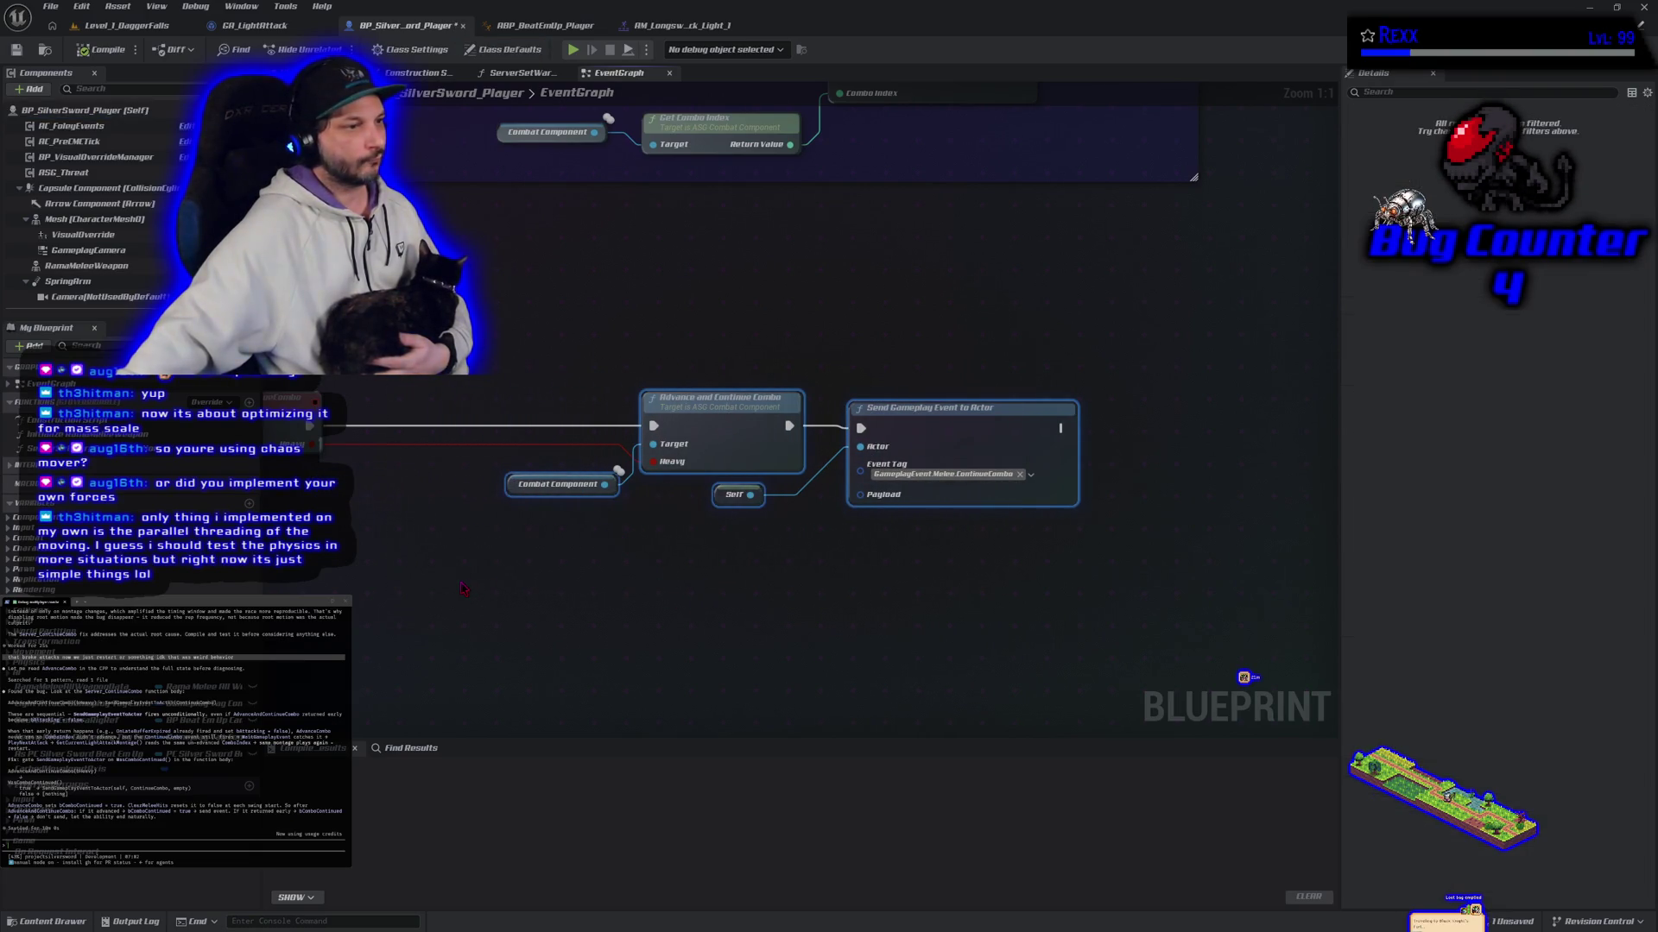
{"action": "left_click_drag", "start_coordinate": [464, 588], "coordinate": [610, 605]}
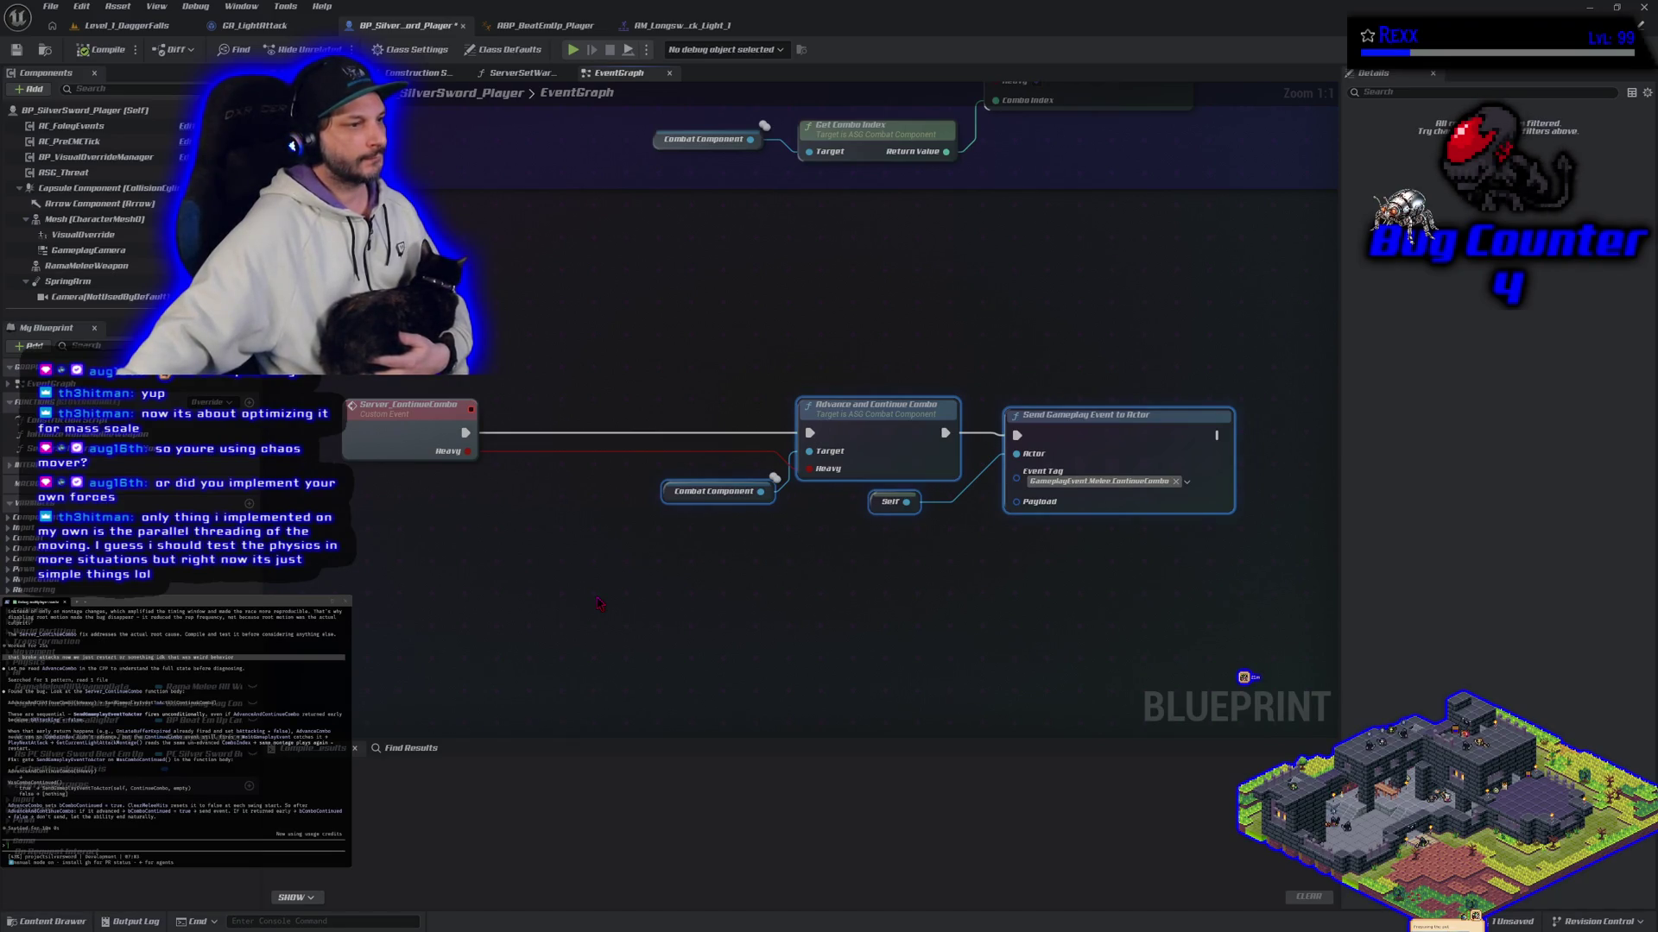
Step: Add a Was Combo Continued node off the Combat Component reference
{"action": "left_click", "coordinate": [600, 604]}
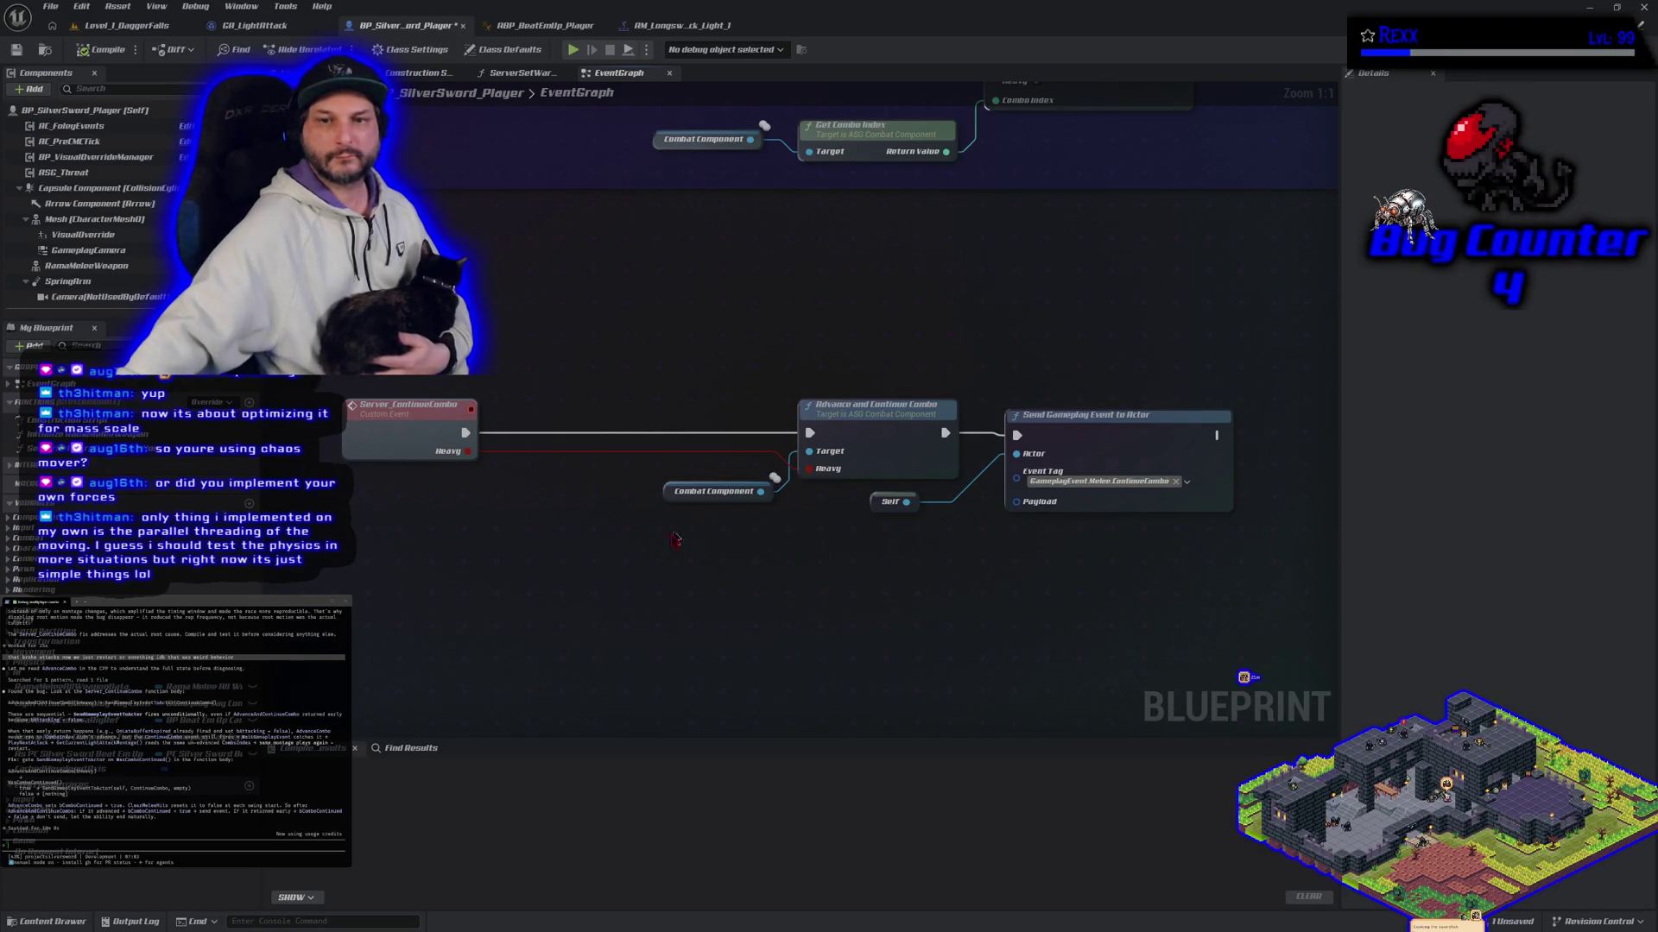
{"action": "left_click_drag", "start_coordinate": [758, 493], "coordinate": [745, 520]}
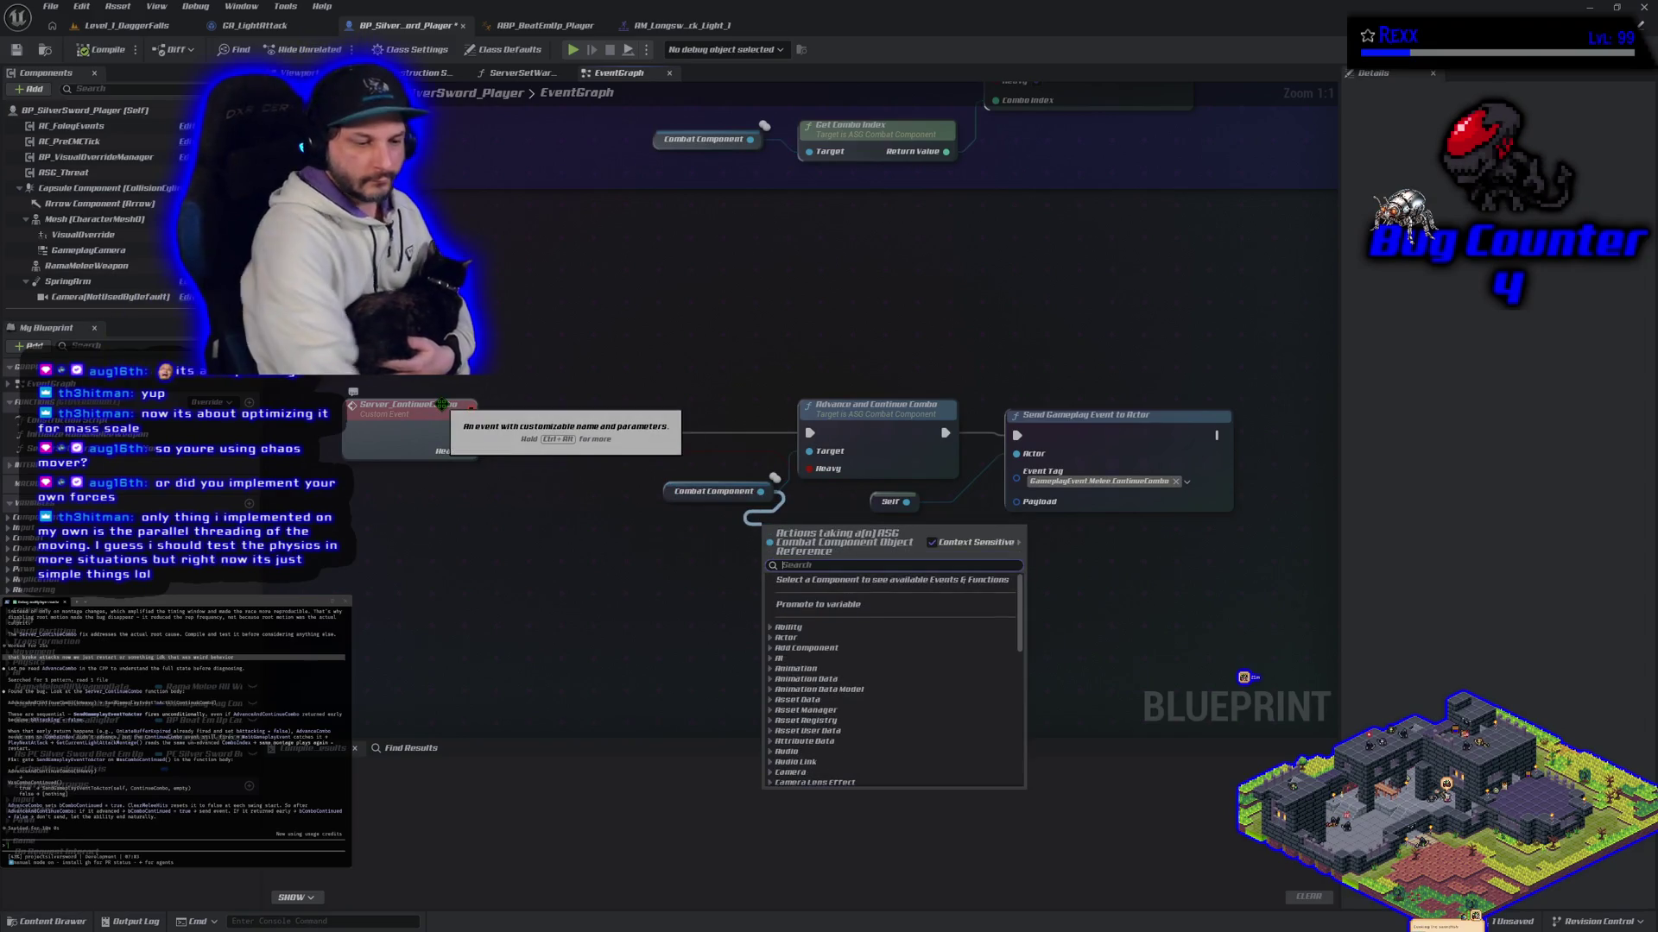
{"action": "type", "text": "wais"}
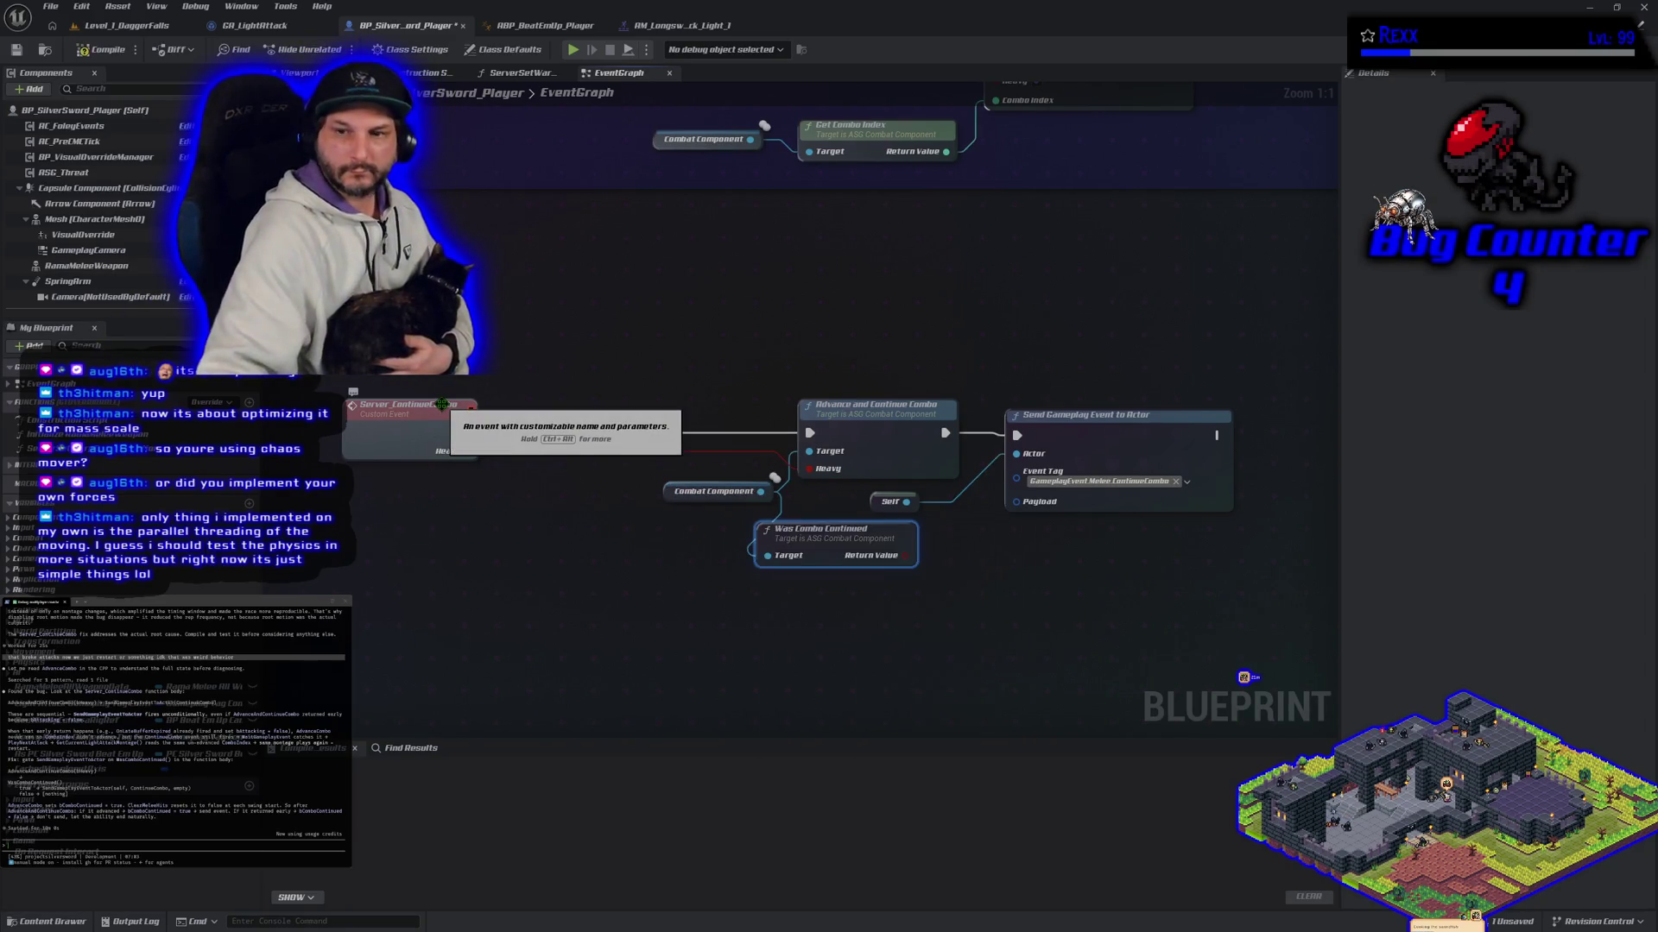
{"action": "key", "text": "Return"}
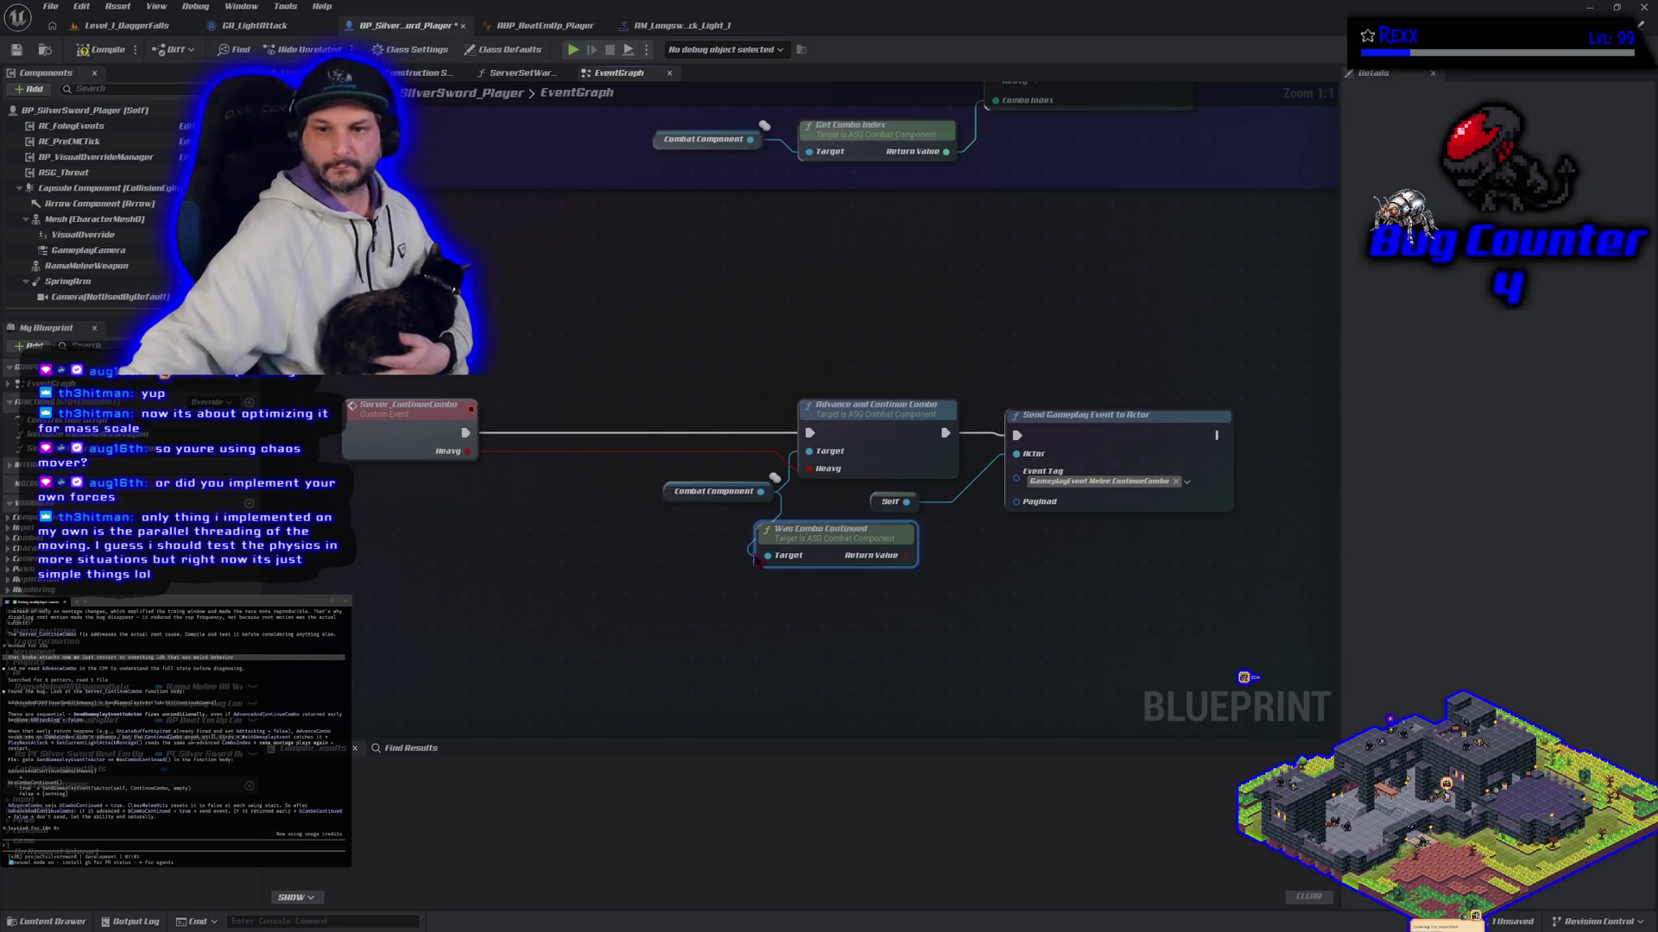
{"action": "left_click", "coordinate": [924, 606]}
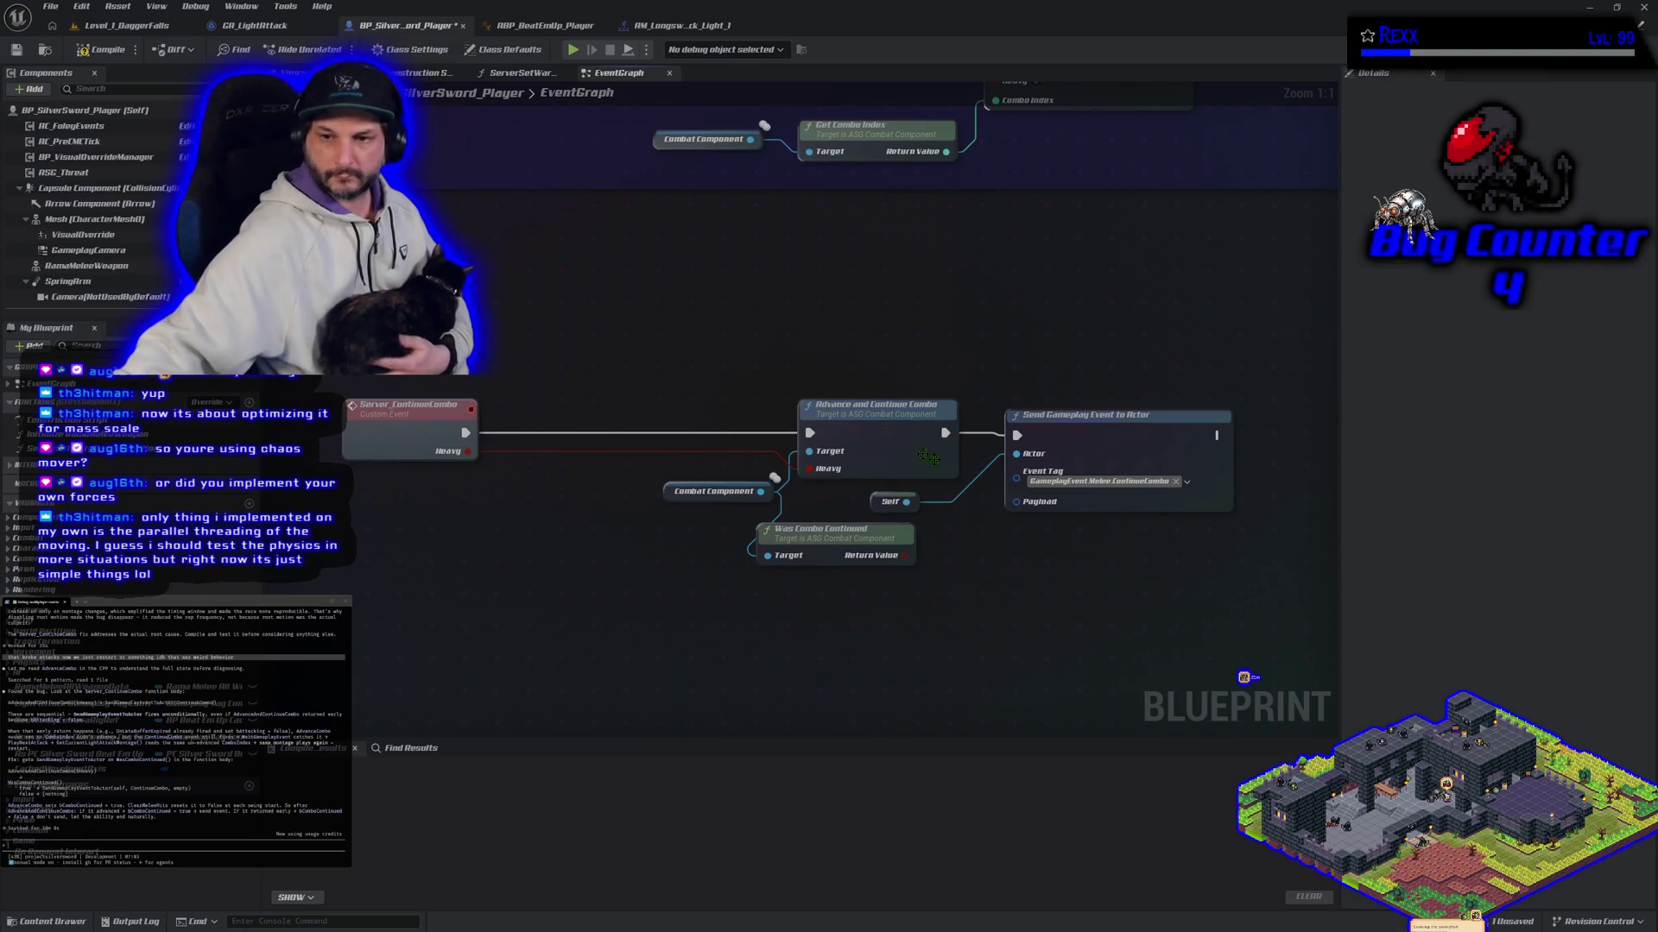
Step: Gate Send Gameplay Event to Actor behind a Branch on Was Combo Continued's True output, and compile
{"action": "right_click", "coordinate": [977, 614]}
{"action": "type", "text": "bra"}
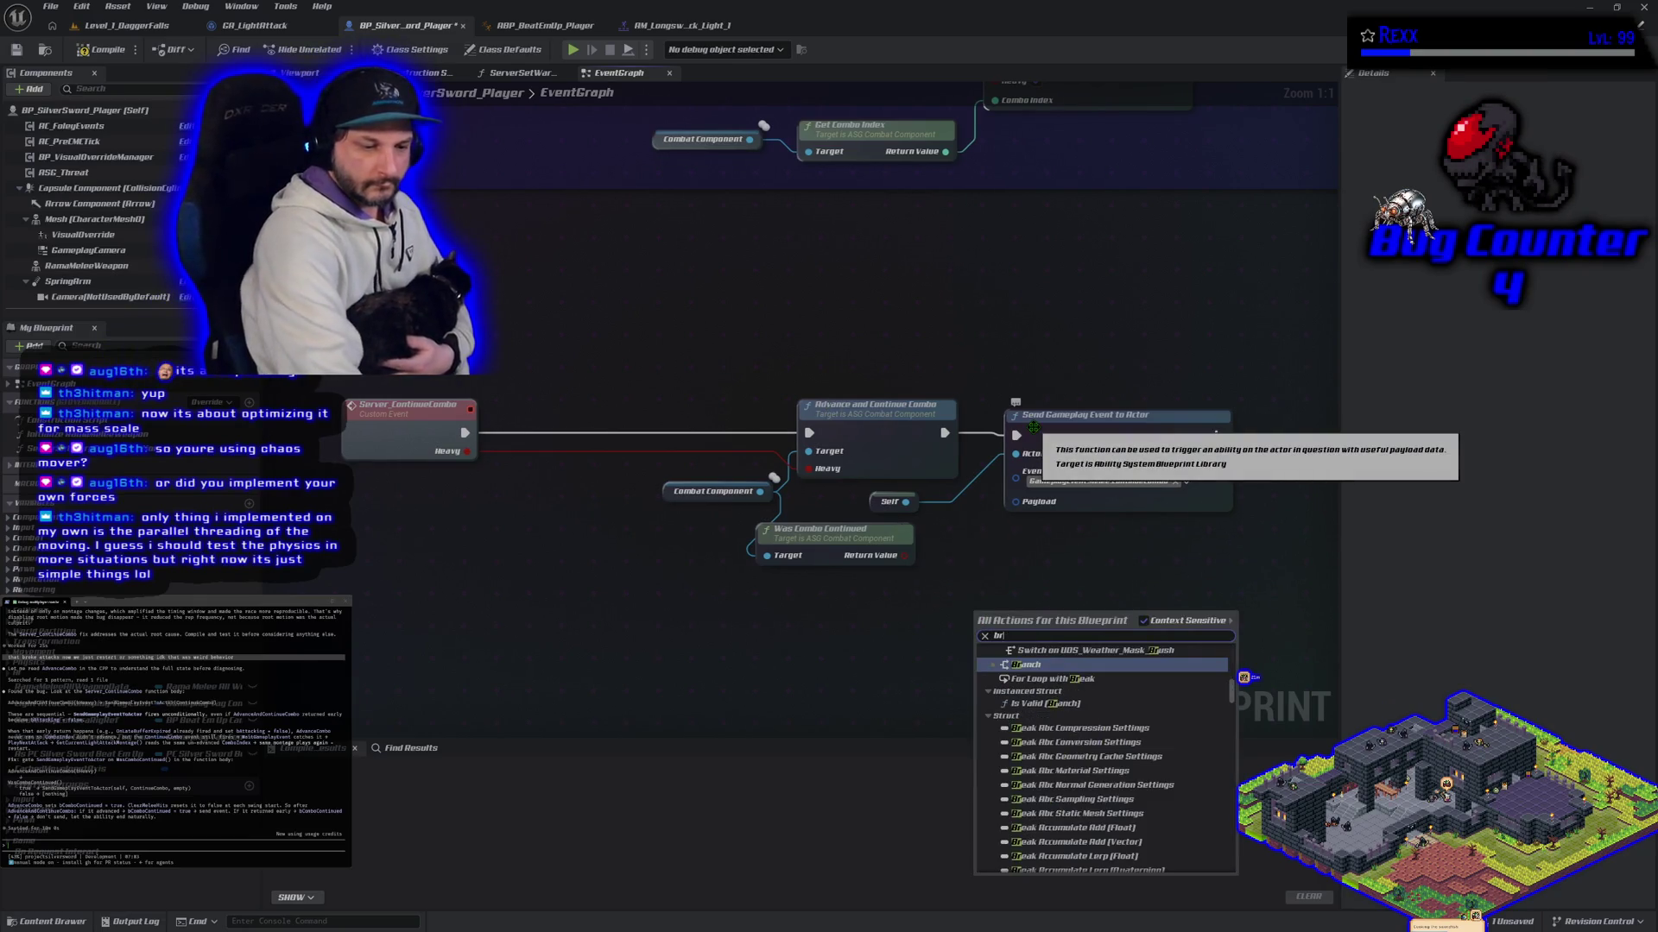
{"action": "key", "text": "Return"}
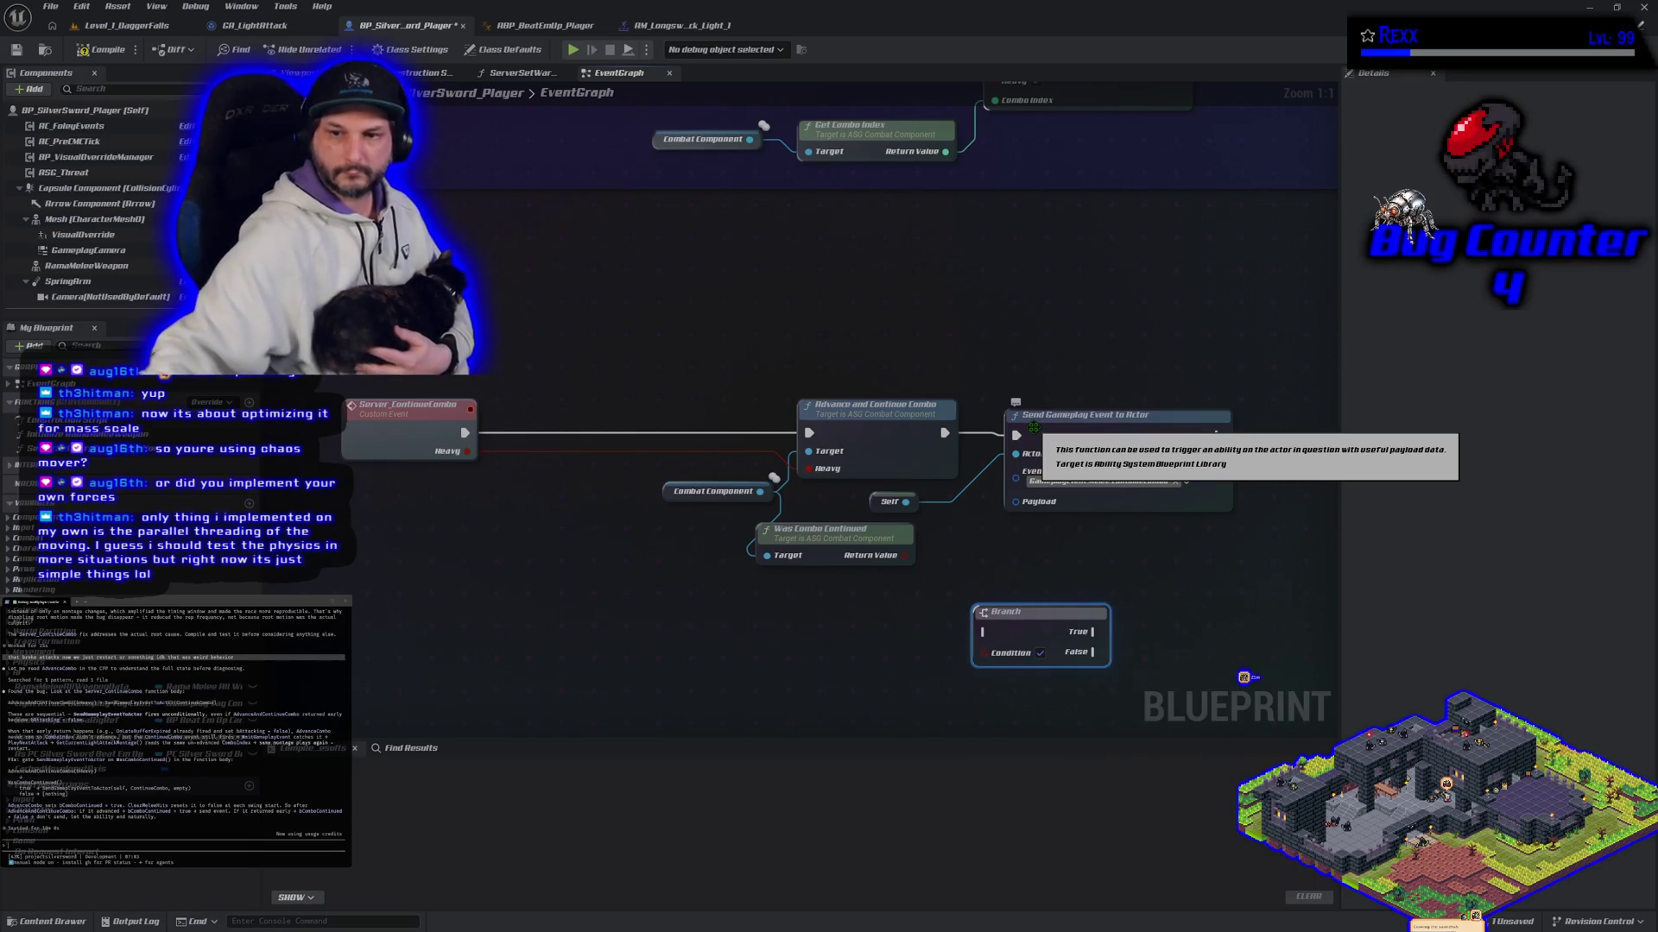
{"action": "mouse_move", "coordinate": [904, 555]}
{"action": "left_mouse_down"}
{"action": "mouse_move", "coordinate": [980, 613]}
{"action": "mouse_move", "coordinate": [989, 656]}
{"action": "mouse_move", "coordinate": [1019, 560]}
{"action": "left_mouse_up"}
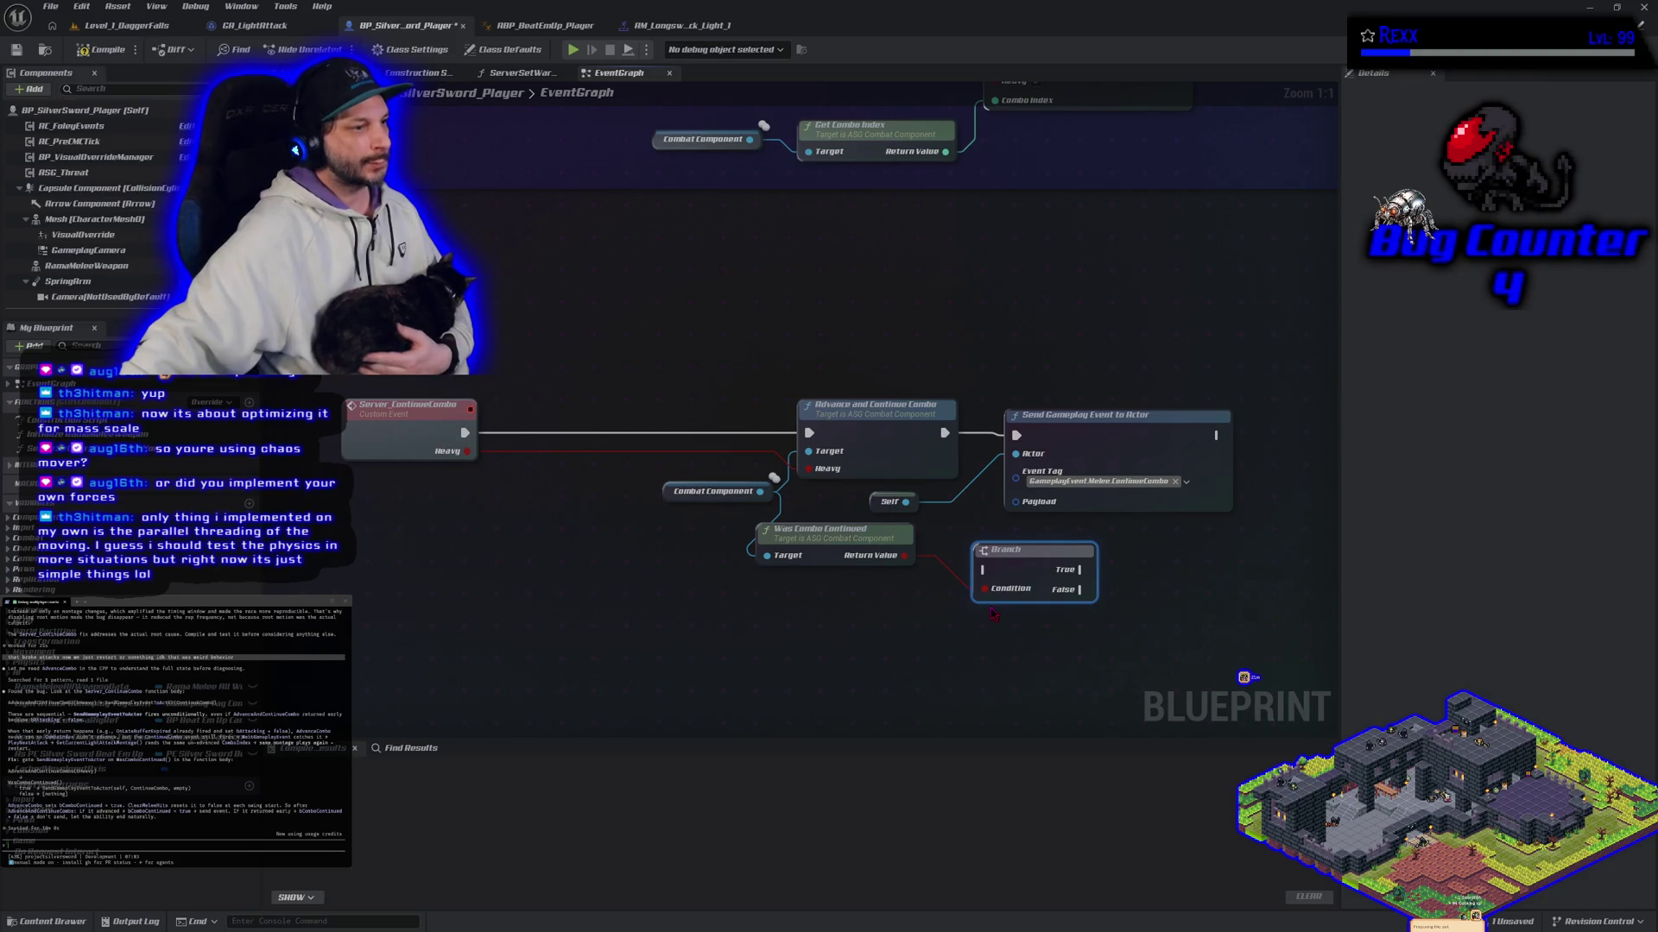
{"action": "left_click_drag", "start_coordinate": [1079, 448], "coordinate": [1233, 449]}
{"action": "left_click_drag", "start_coordinate": [1024, 550], "coordinate": [1044, 416]}
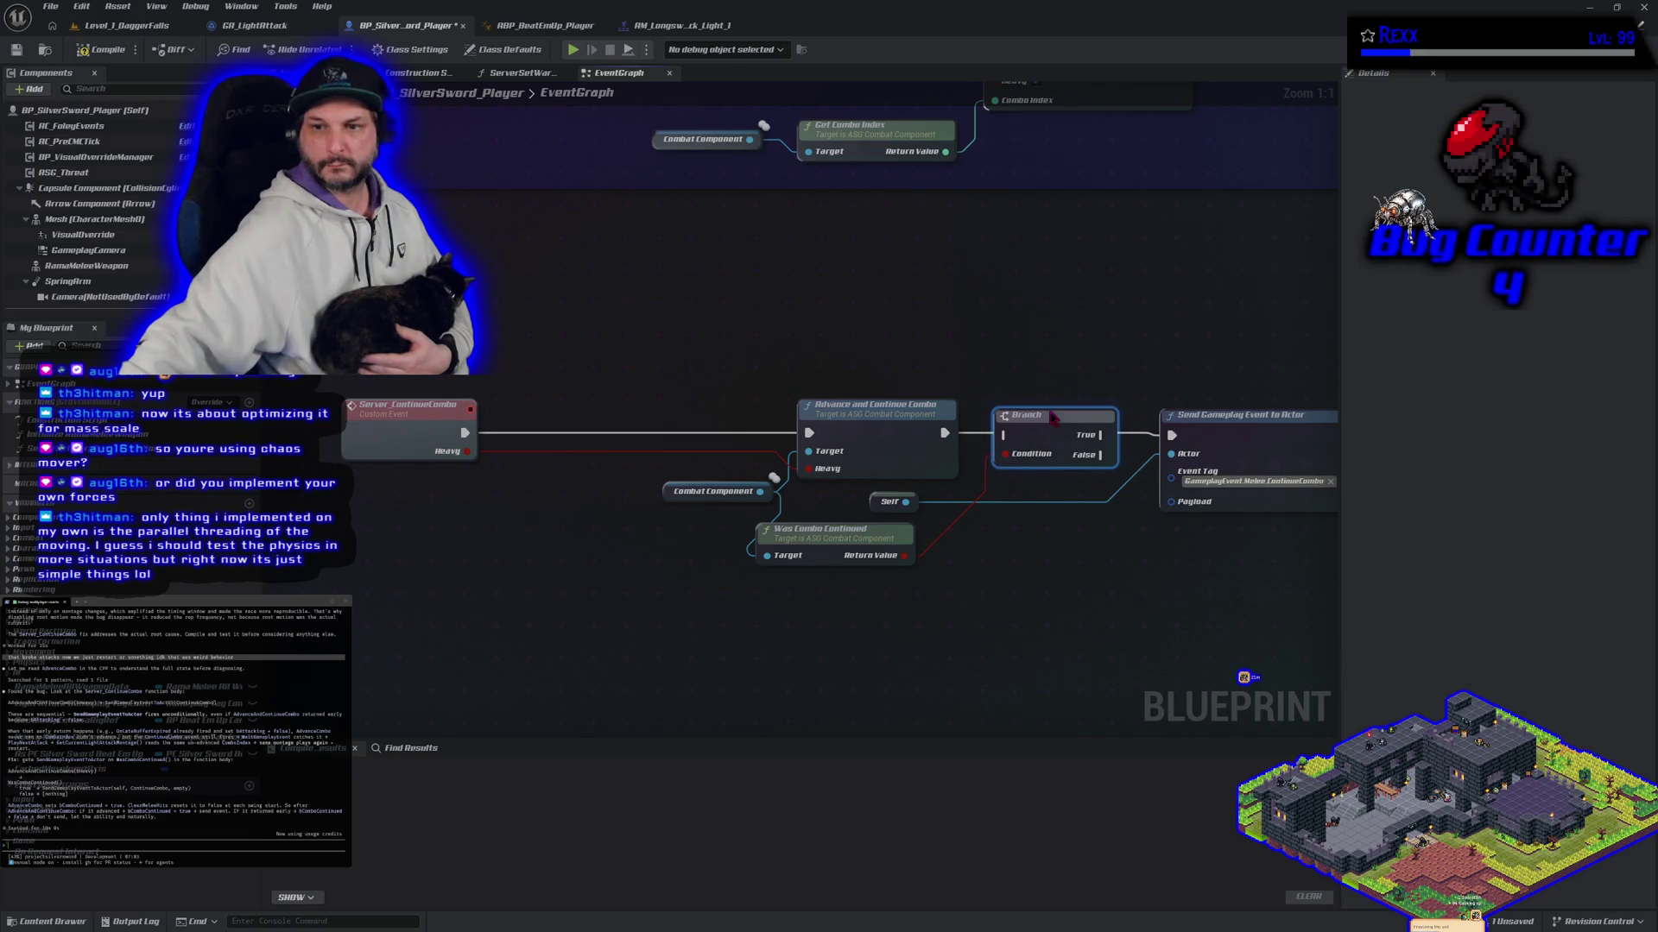
{"action": "left_click_drag", "start_coordinate": [954, 440], "coordinate": [1173, 437]}
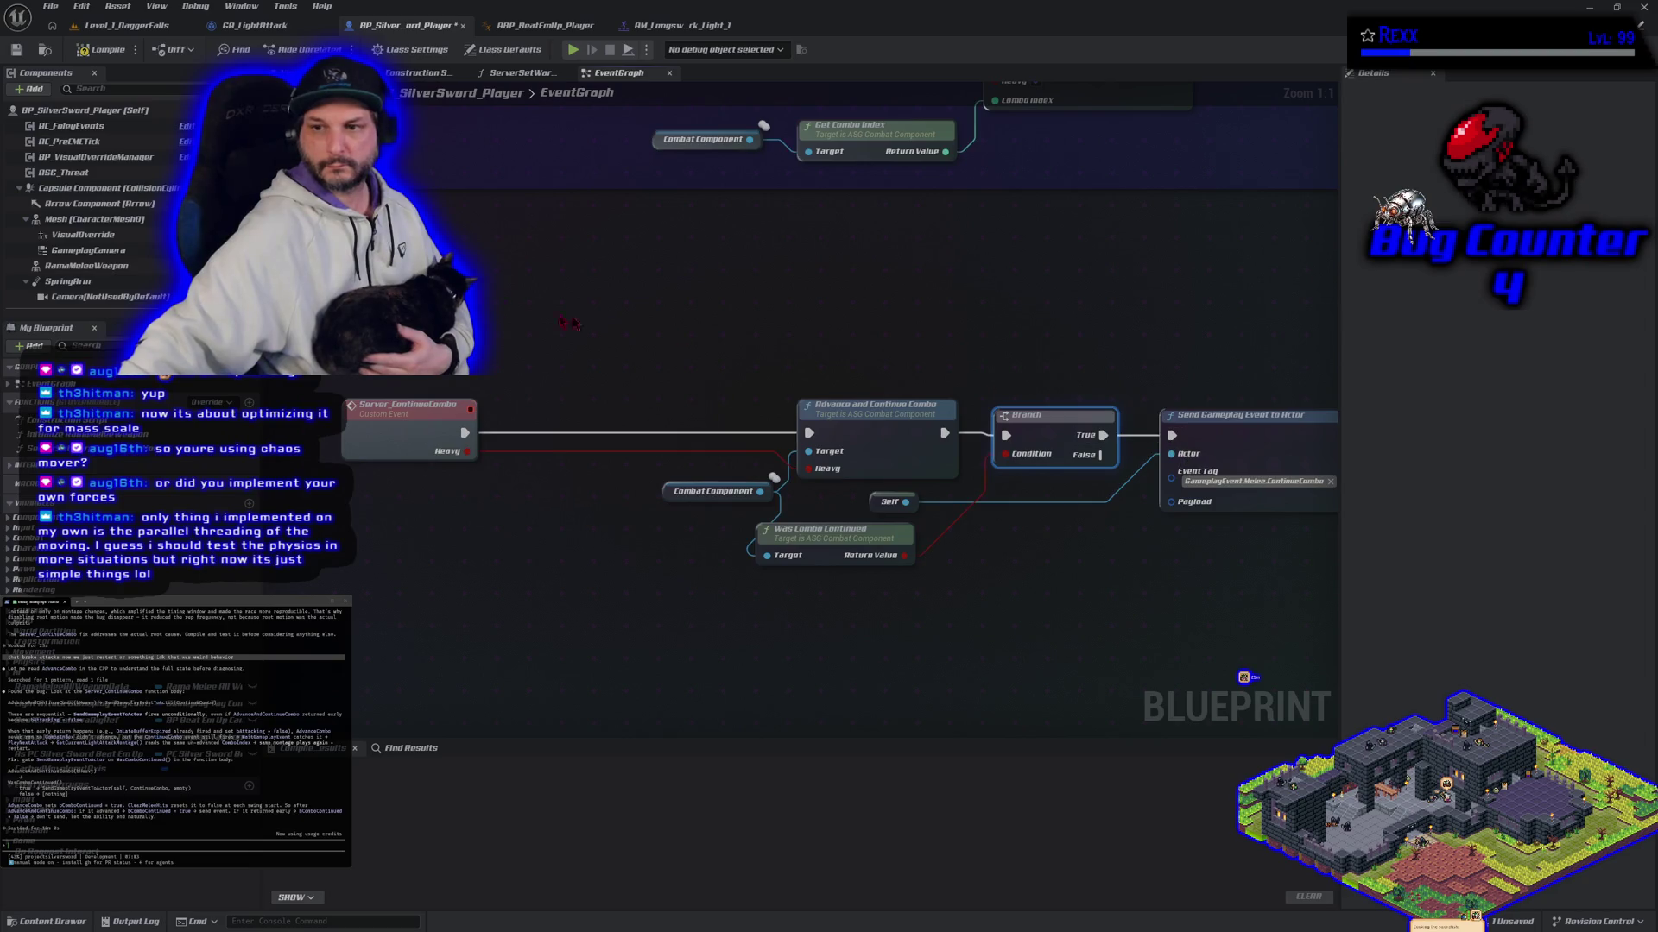
{"action": "left_click", "coordinate": [102, 50]}
{"action": "left_click", "coordinate": [54, 8]}
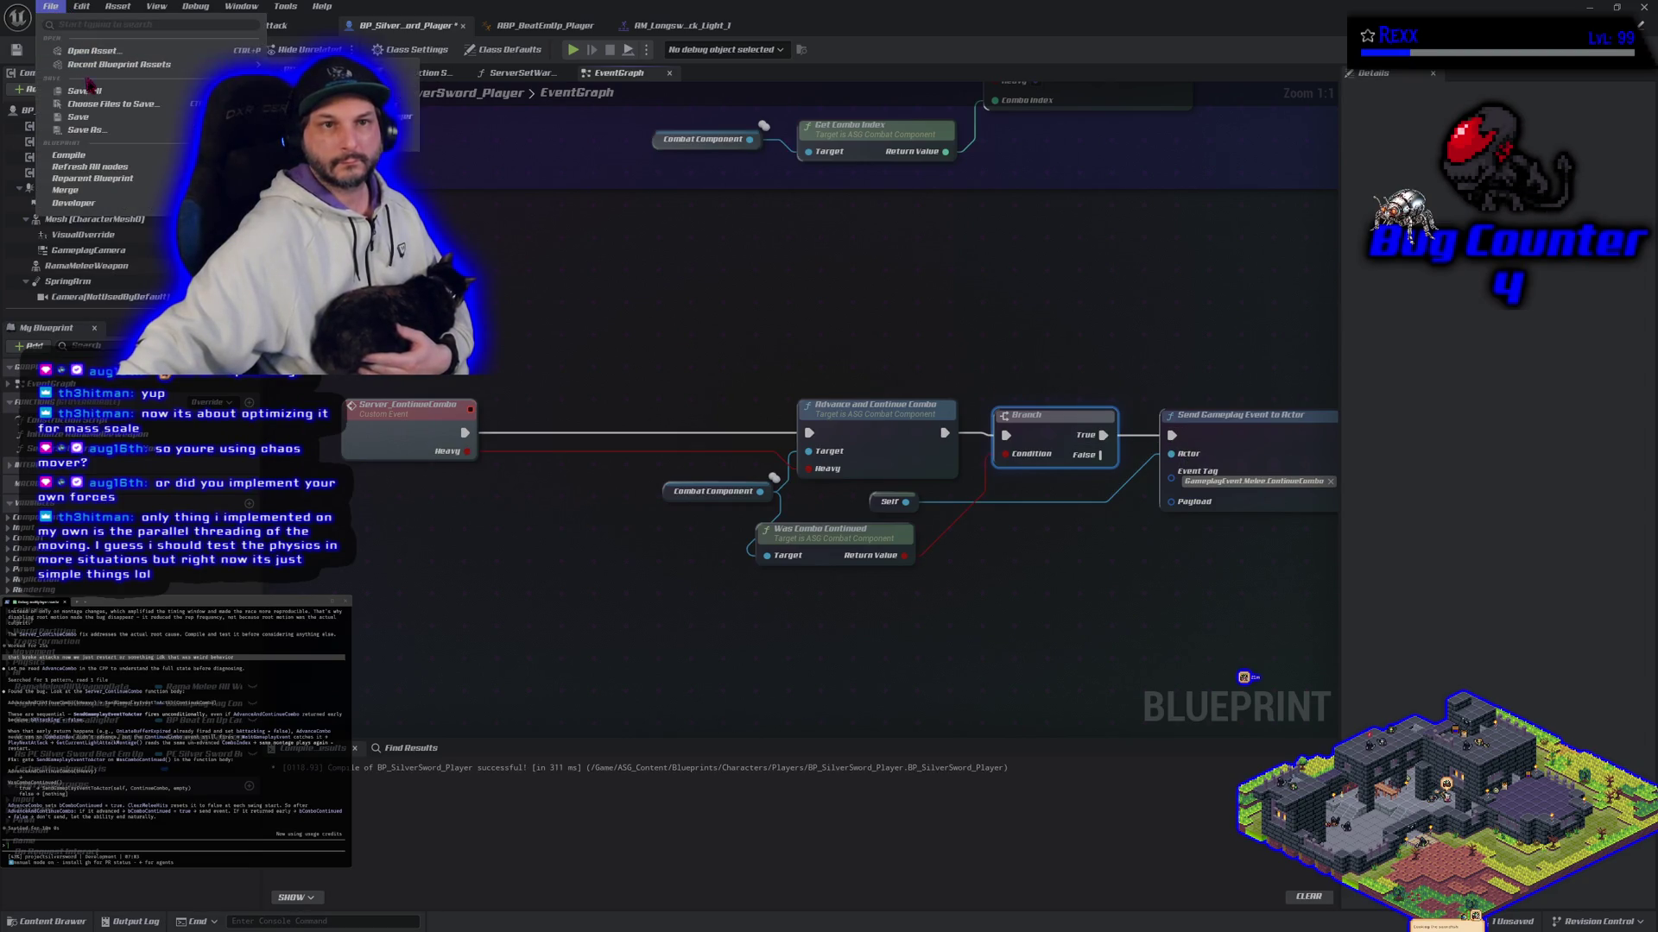
Step: Save the blueprint and play-test a five-attack combo in Level_1_DaggerFalls
{"action": "left_click", "coordinate": [78, 90]}
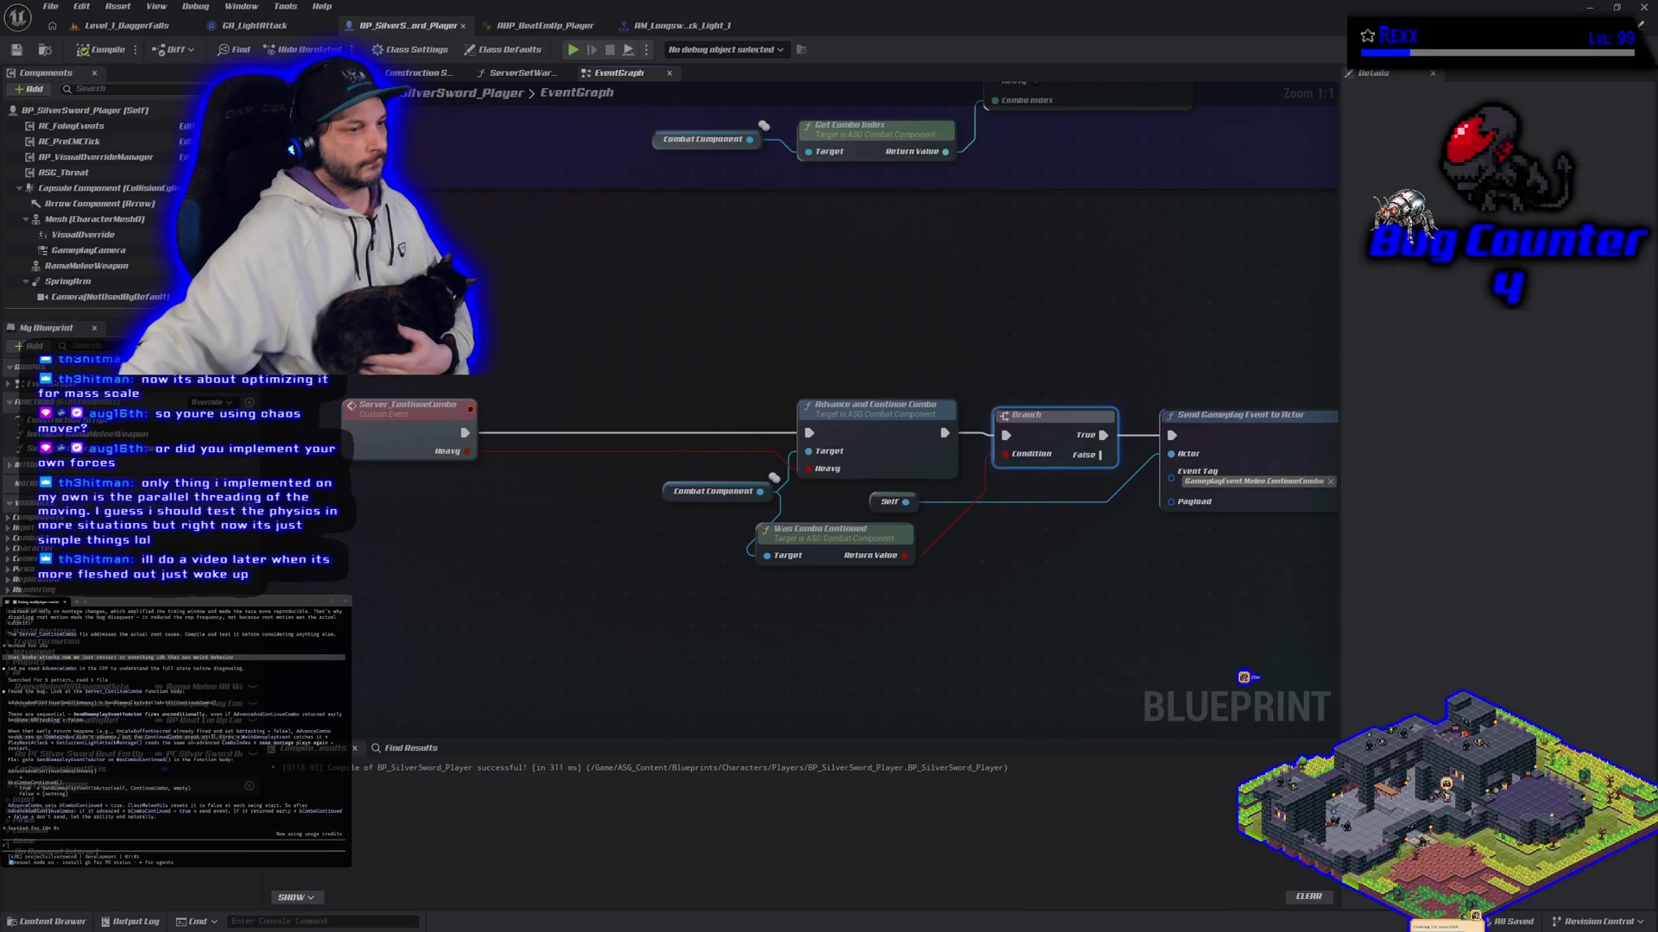
{"action": "left_click", "coordinate": [140, 27]}
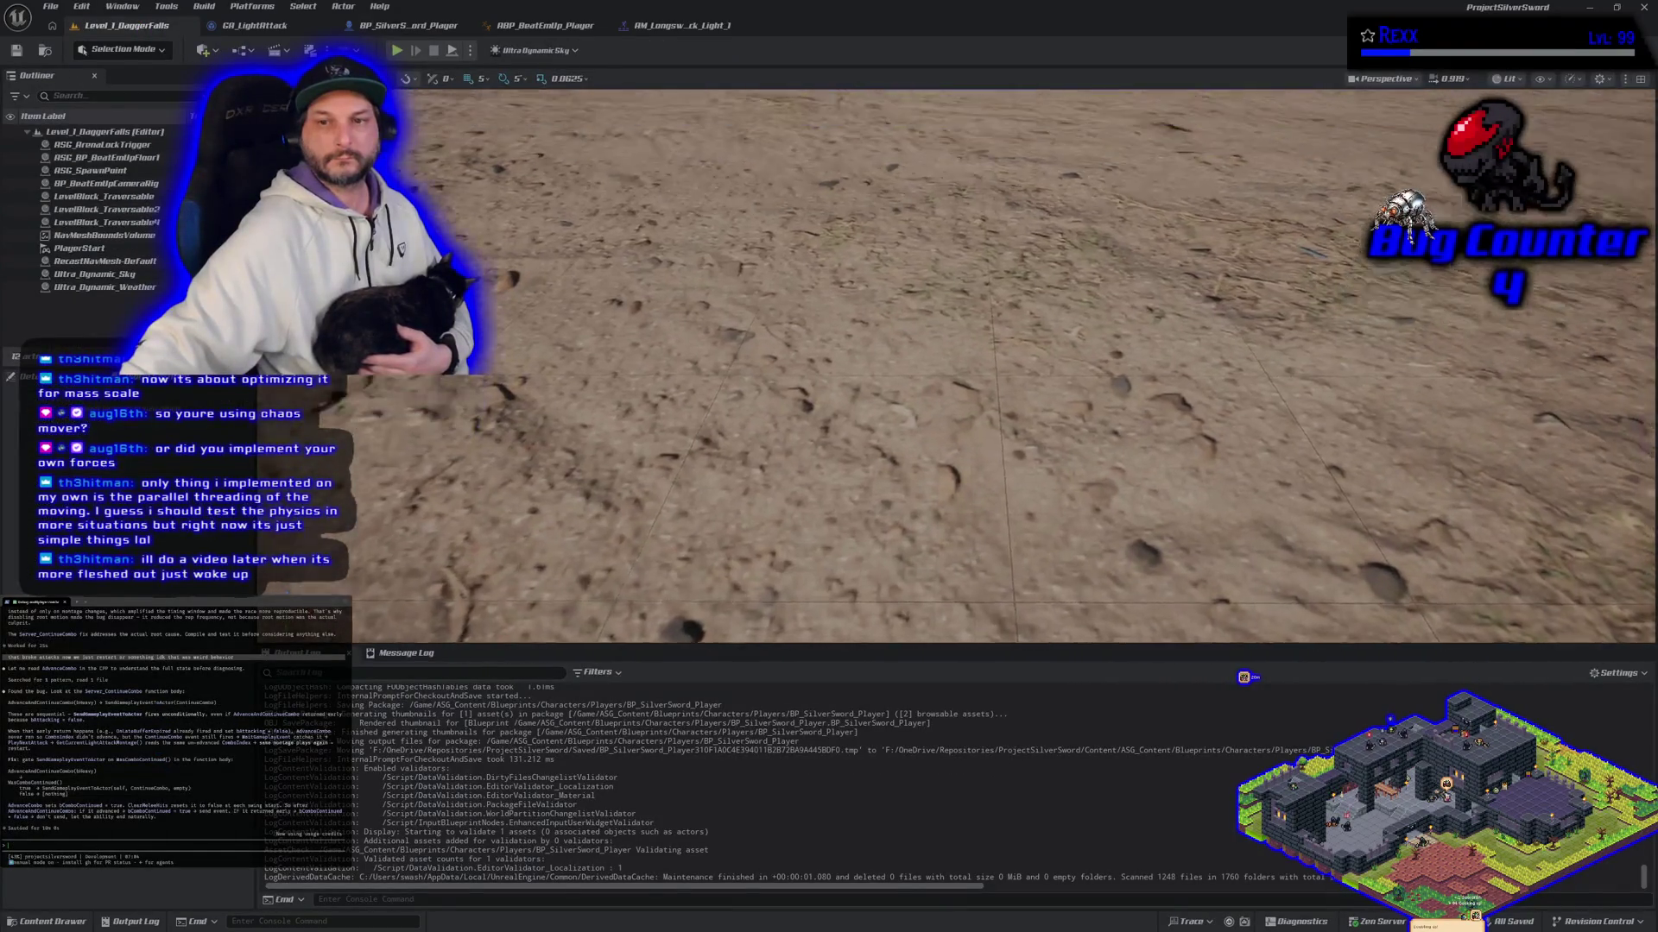
{"action": "left_click", "coordinate": [398, 50]}
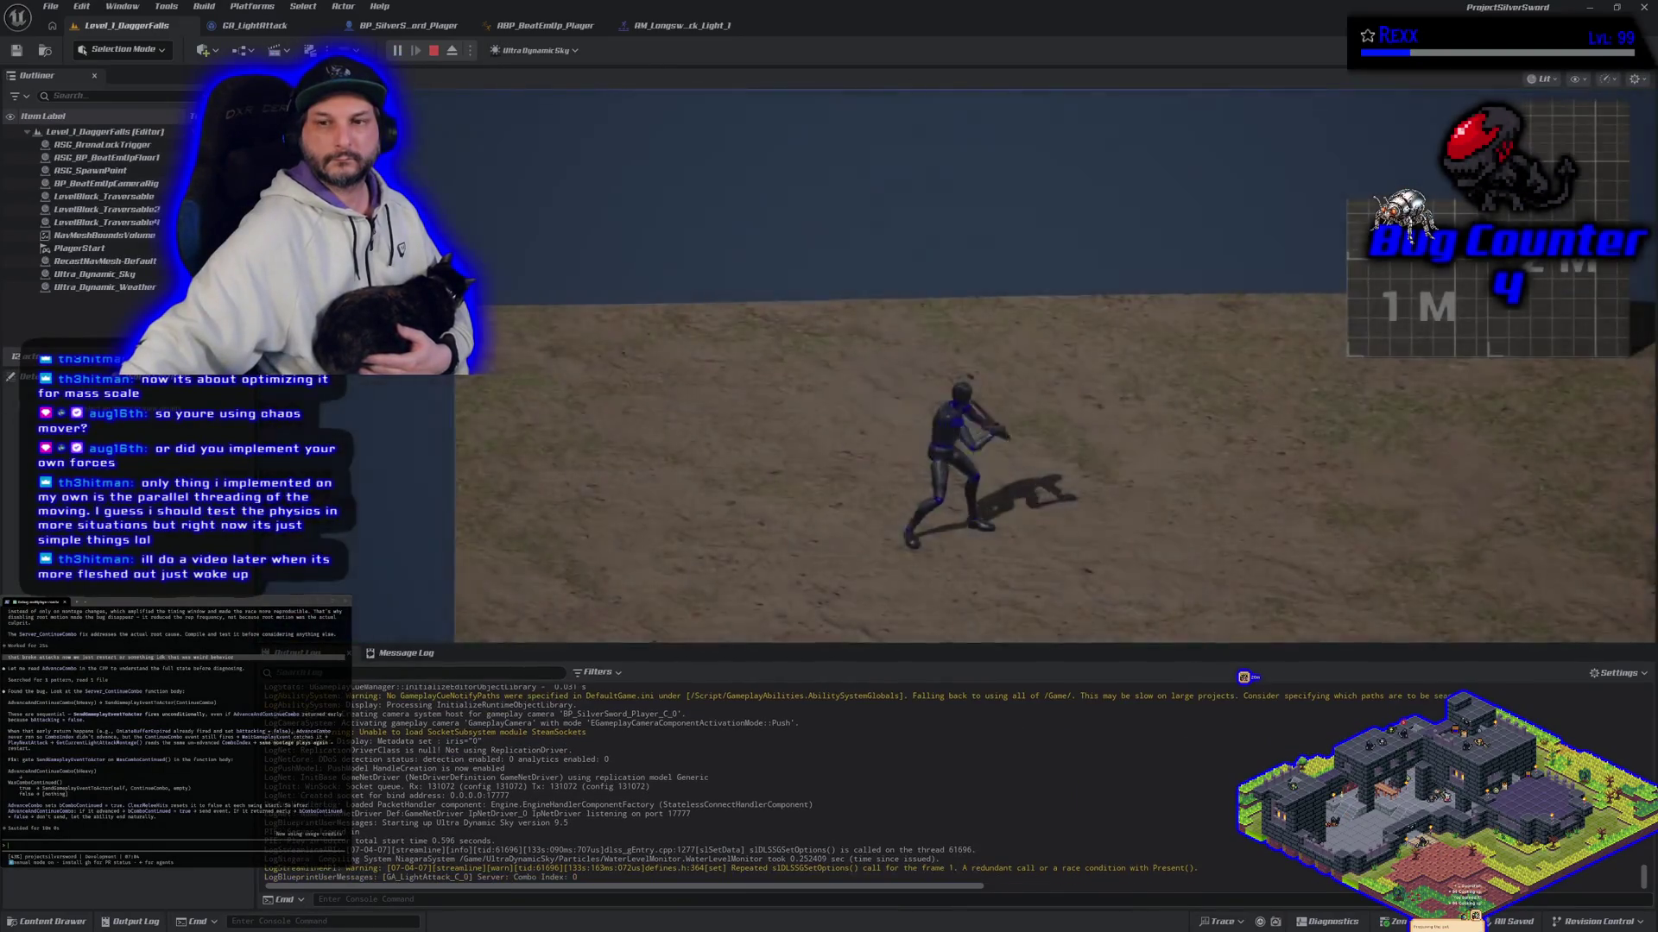
{"action": "left_click", "coordinate": [1053, 367]}
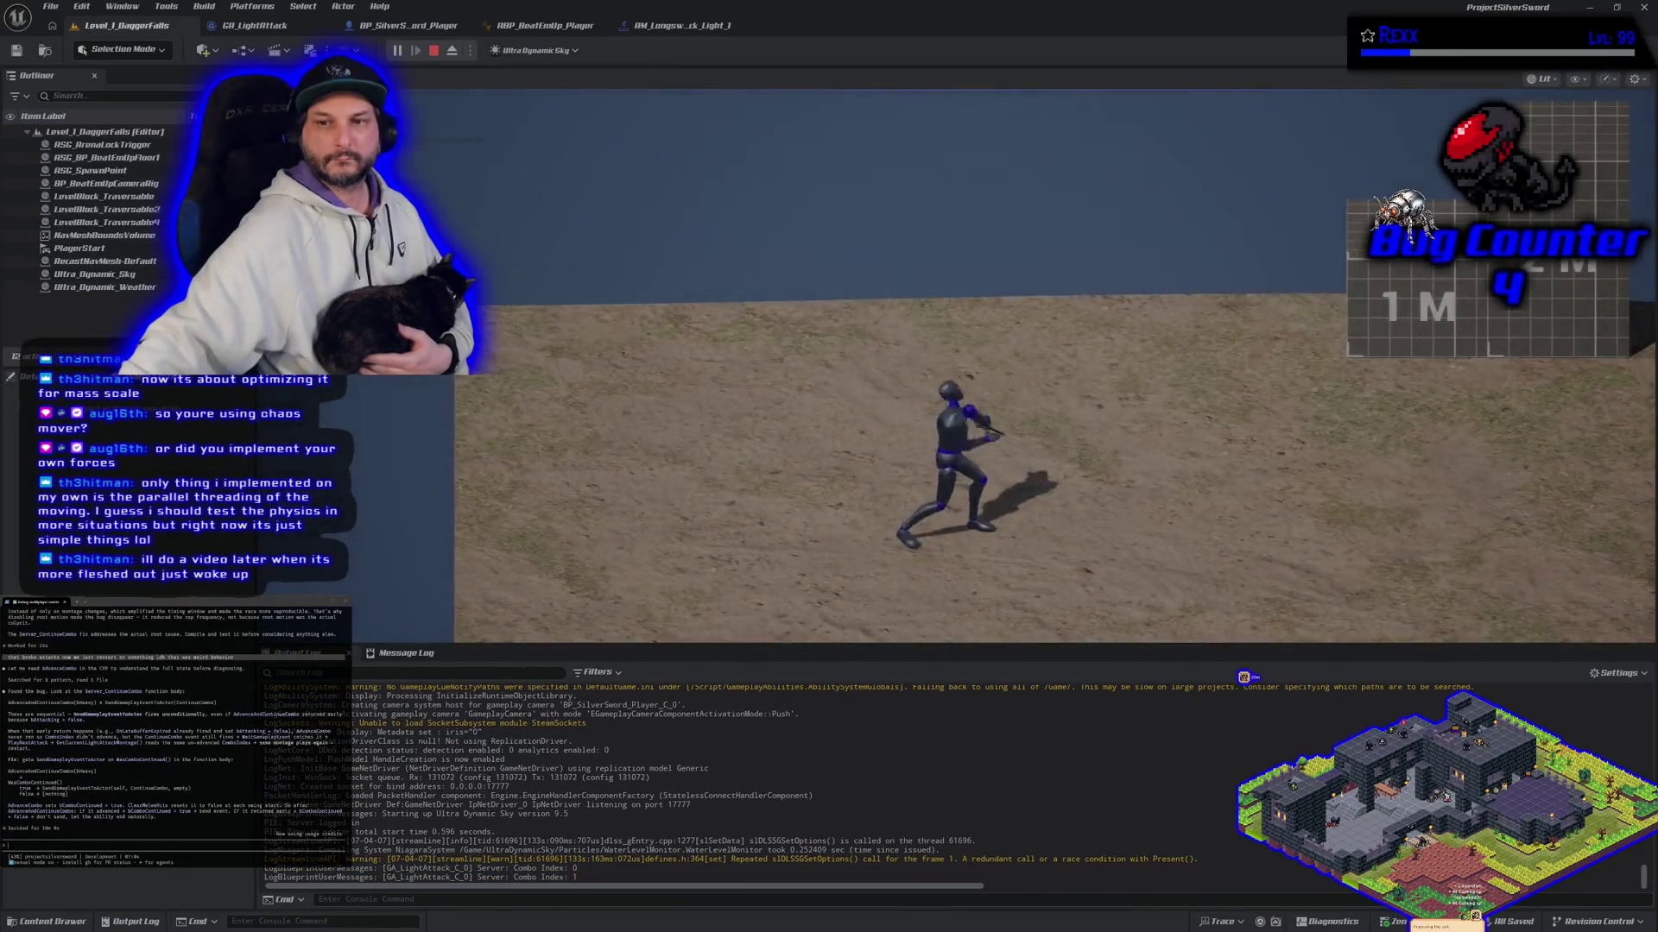
{"action": "left_click", "coordinate": [1054, 367]}
{"action": "left_click", "coordinate": [1054, 366]}
{"action": "left_click", "coordinate": [1053, 367]}
{"action": "left_click", "coordinate": [1053, 367]}
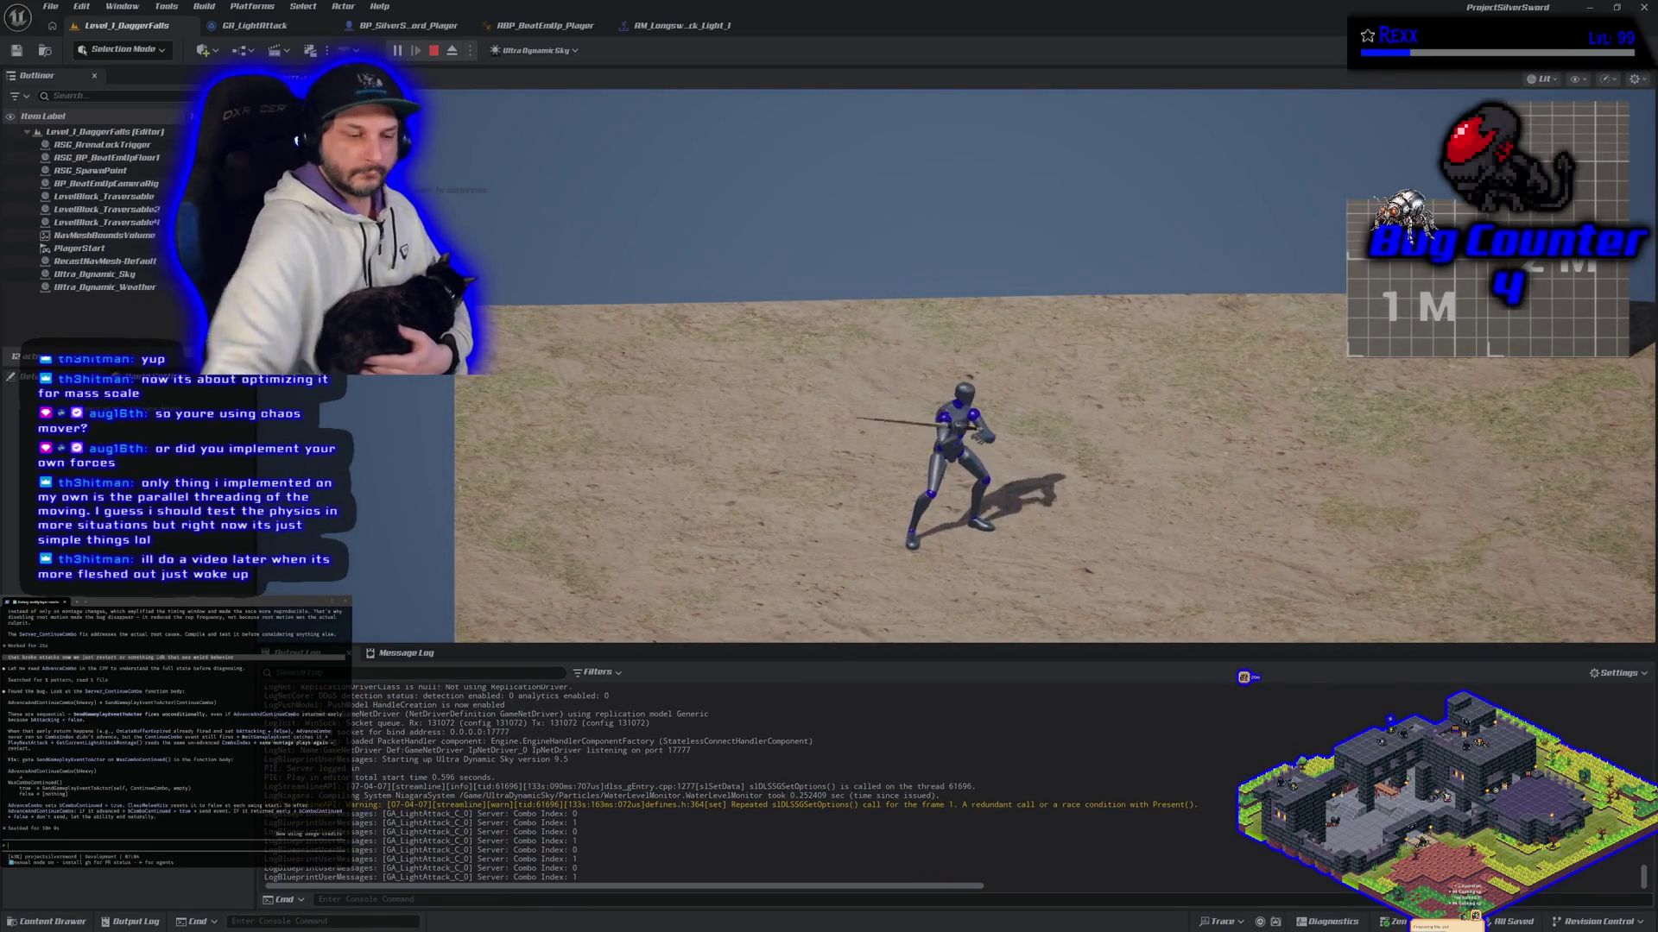
{"action": "key", "text": "Escape"}
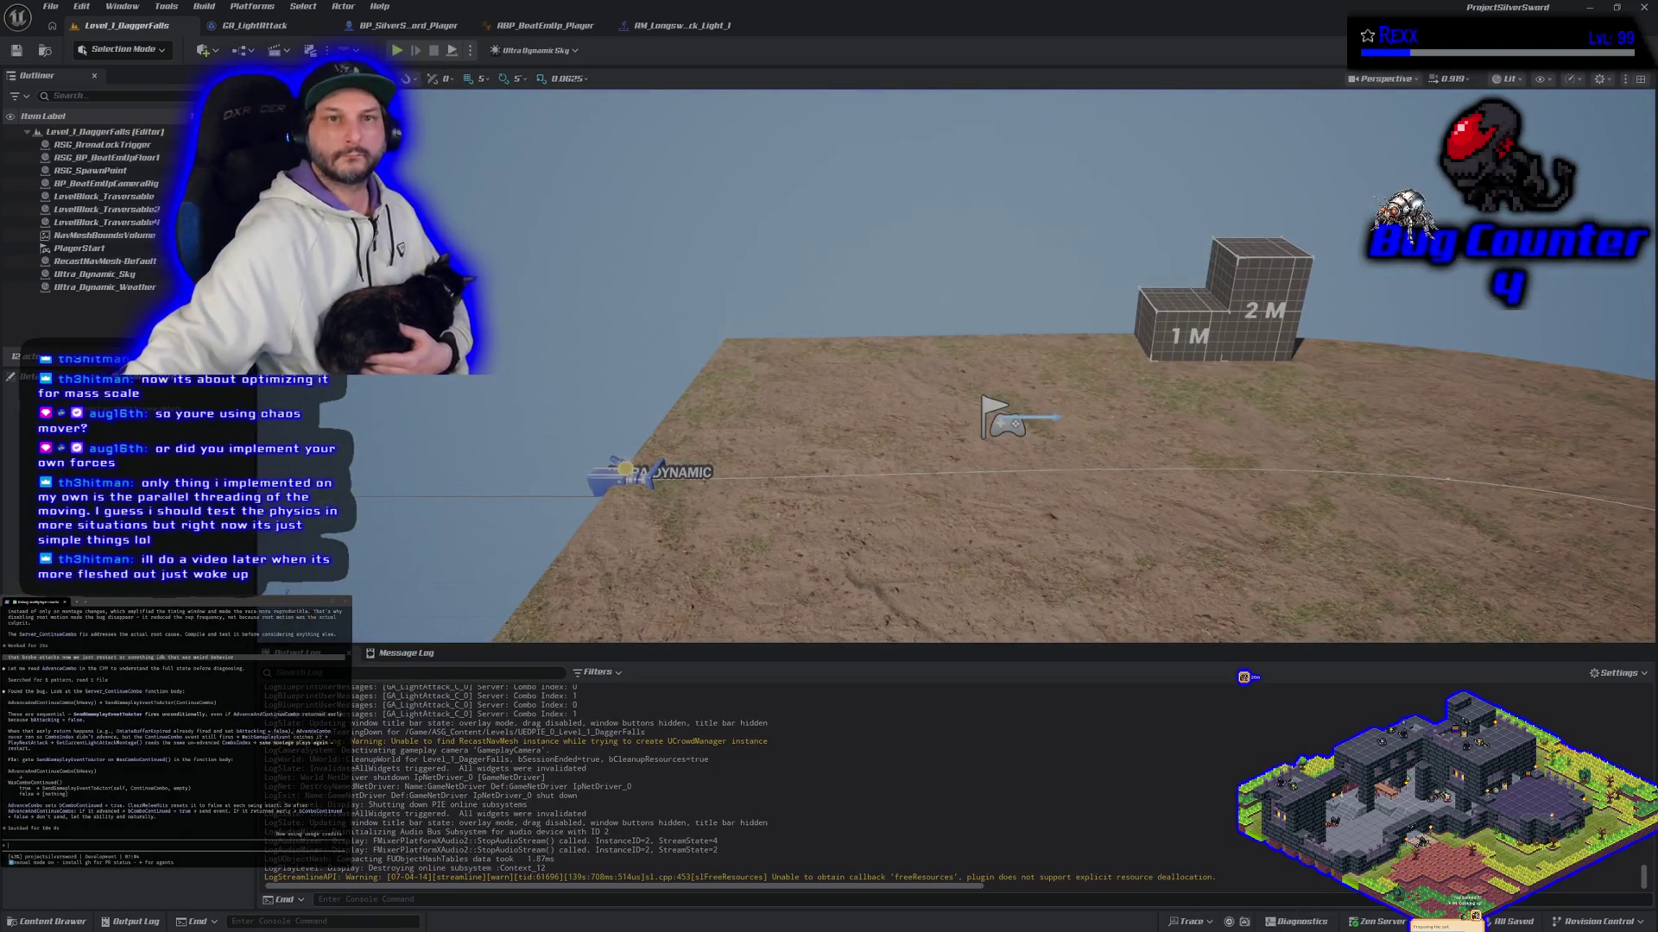
Step: Connect the Branch False output to Send Gameplay Event and retest the combo with two attacks
{"action": "left_click", "coordinate": [305, 30]}
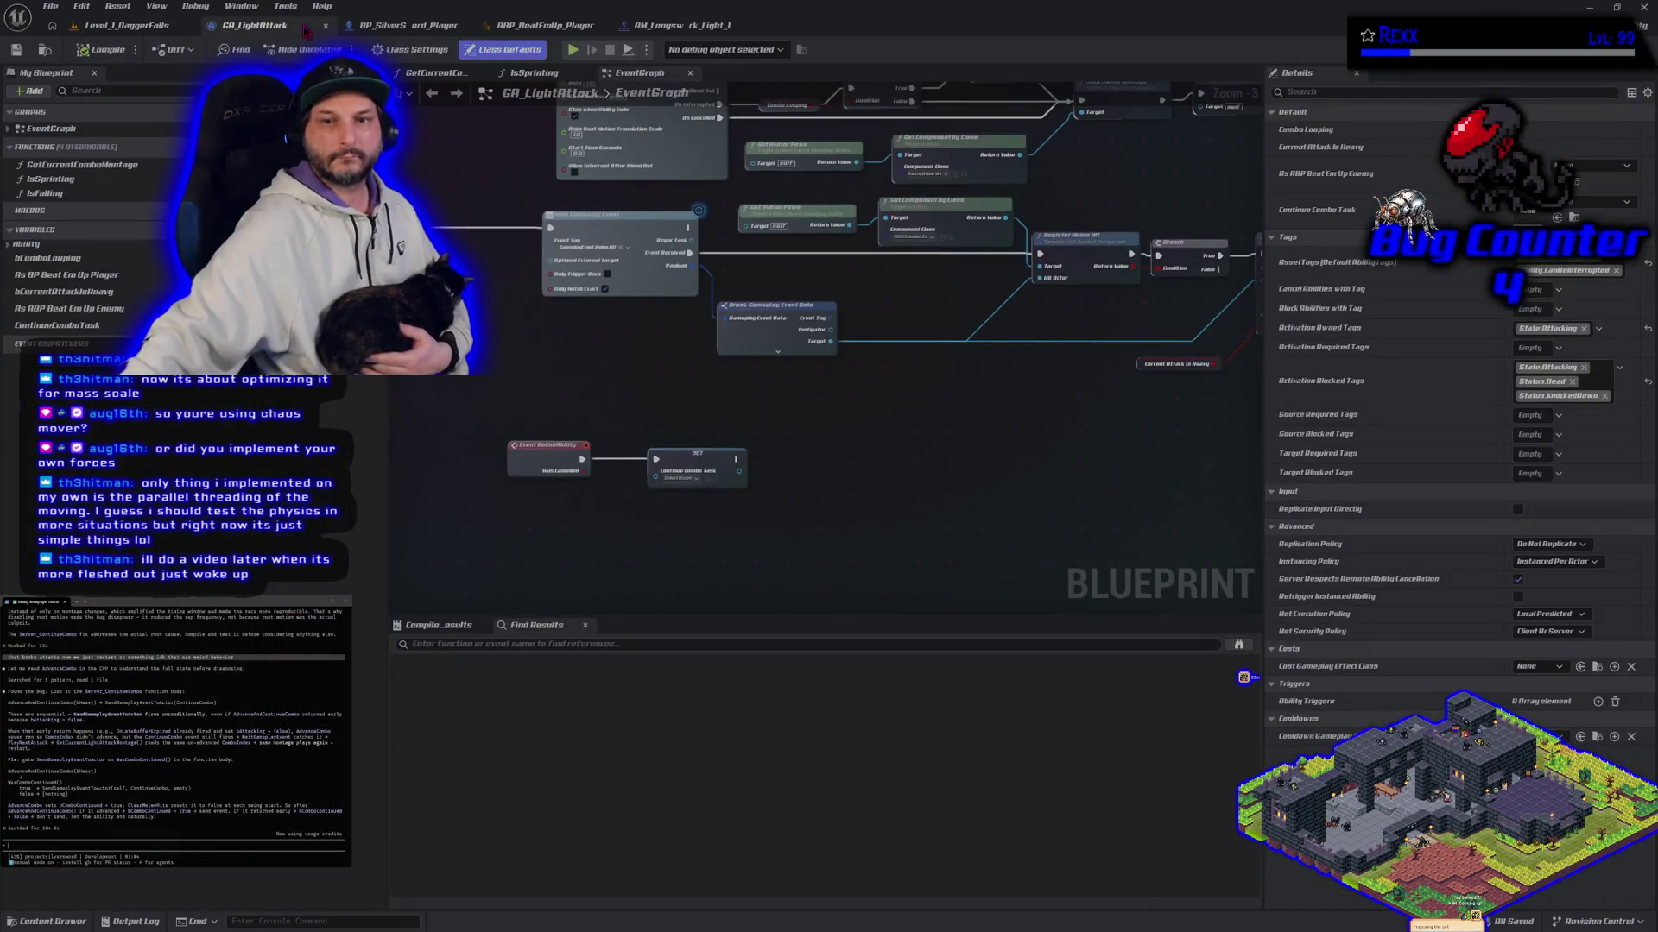
{"action": "left_click", "coordinate": [427, 26]}
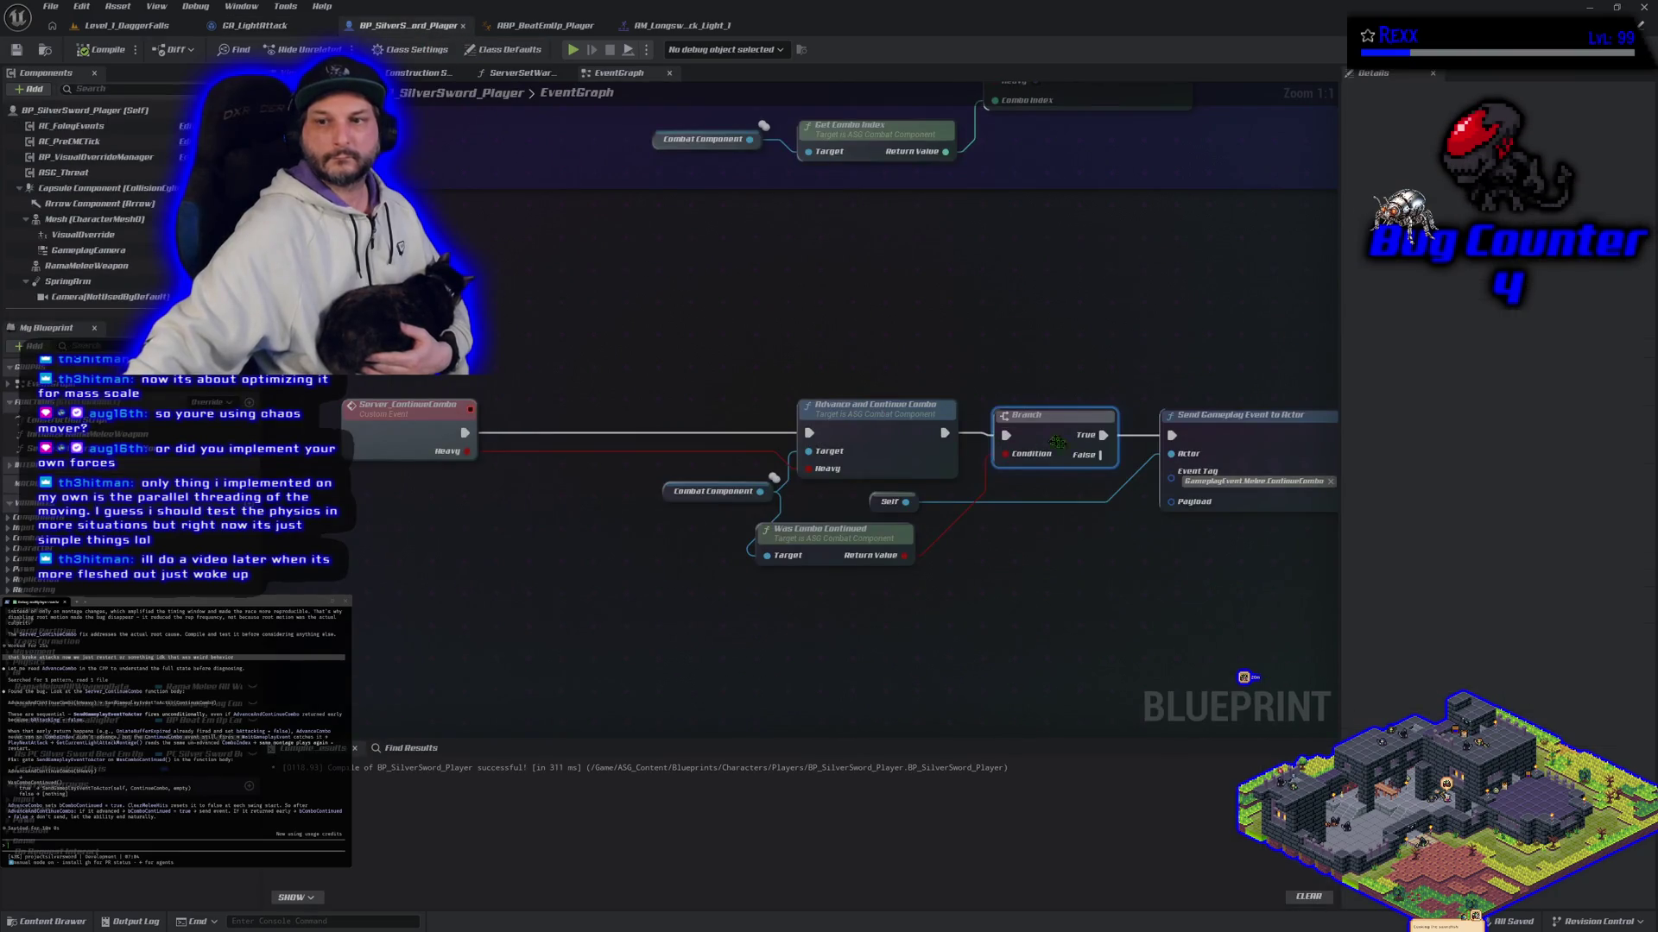
{"action": "left_click_drag", "start_coordinate": [1103, 454], "coordinate": [1172, 435]}
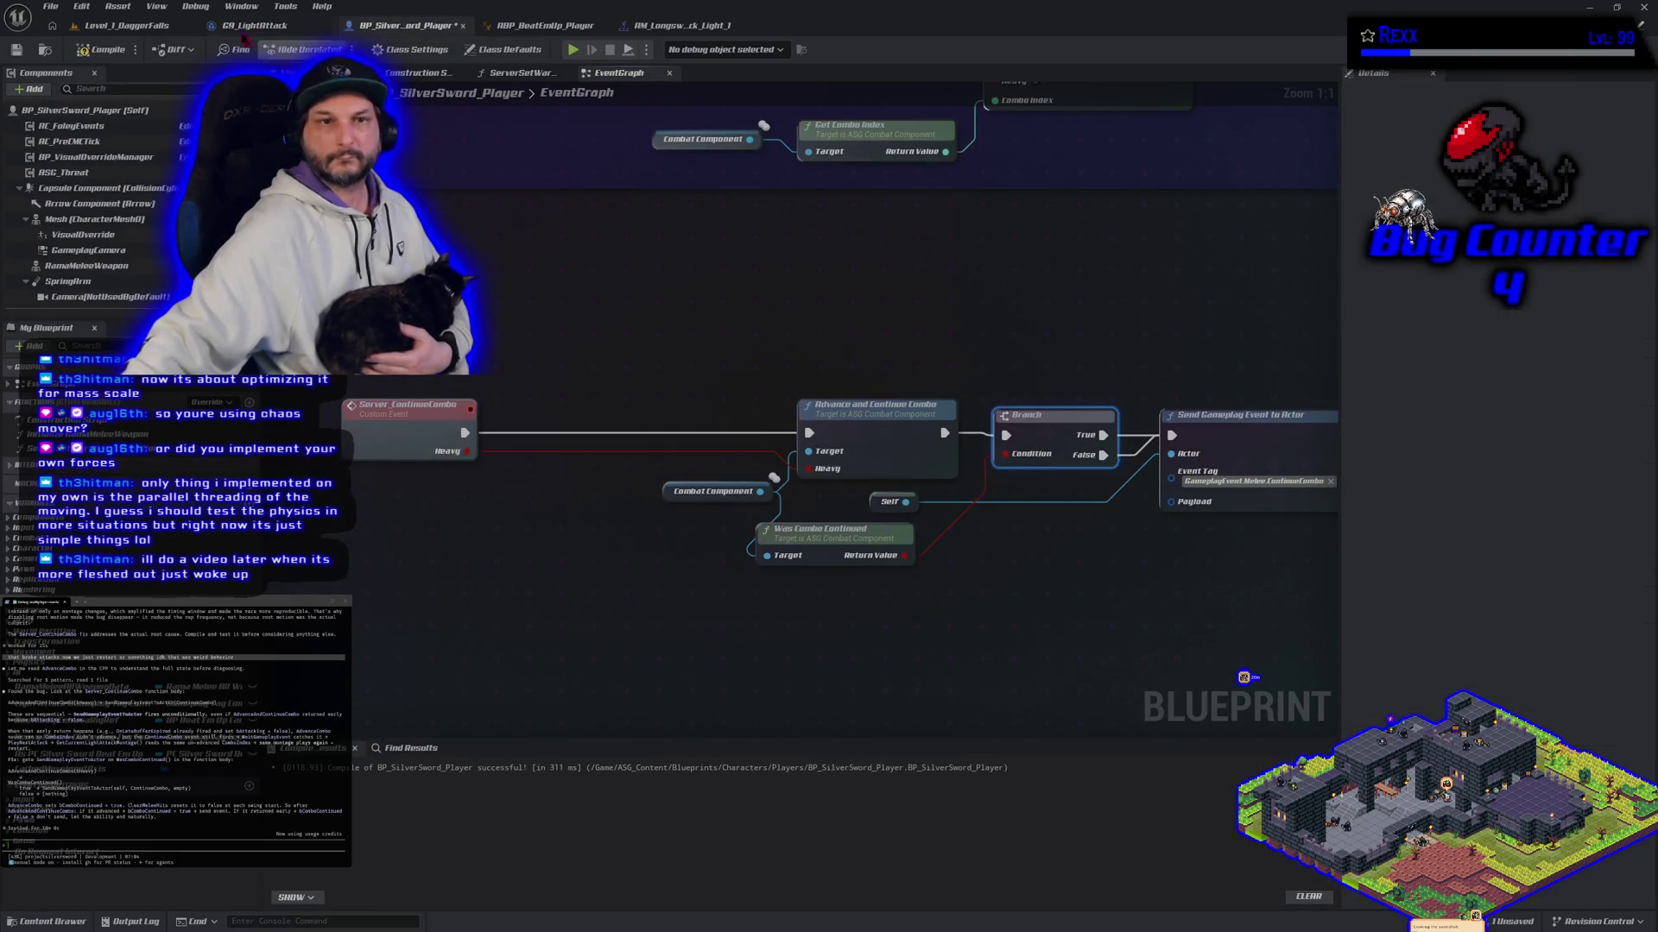
{"action": "left_click", "coordinate": [130, 26]}
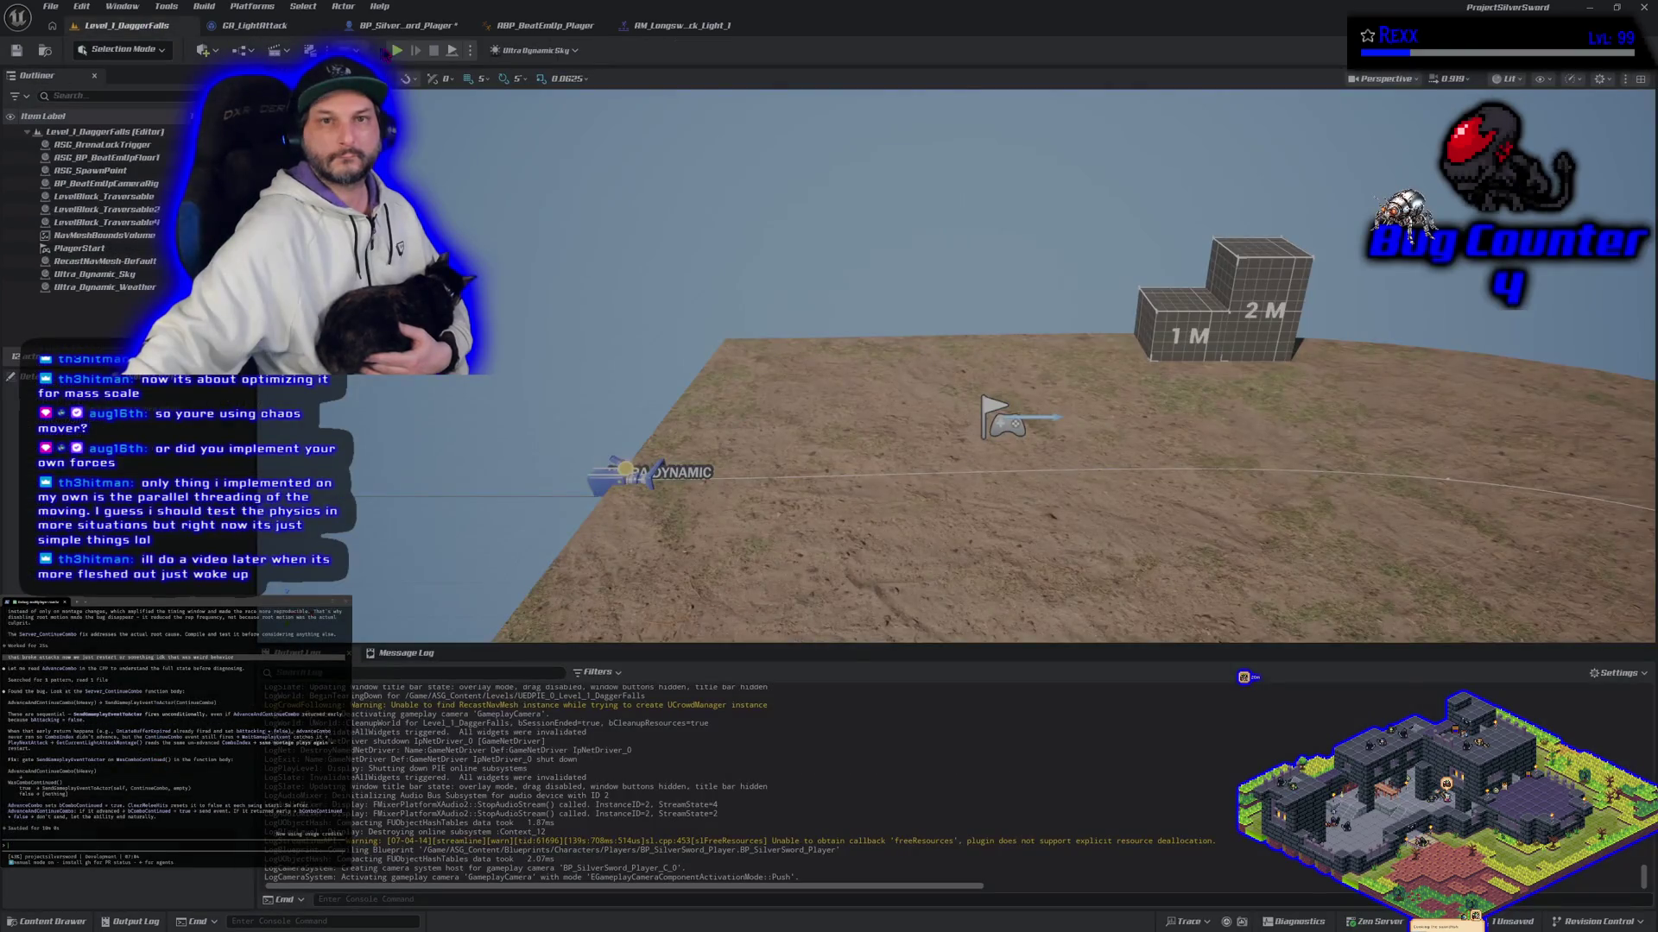
{"action": "key", "text": "alt+p"}
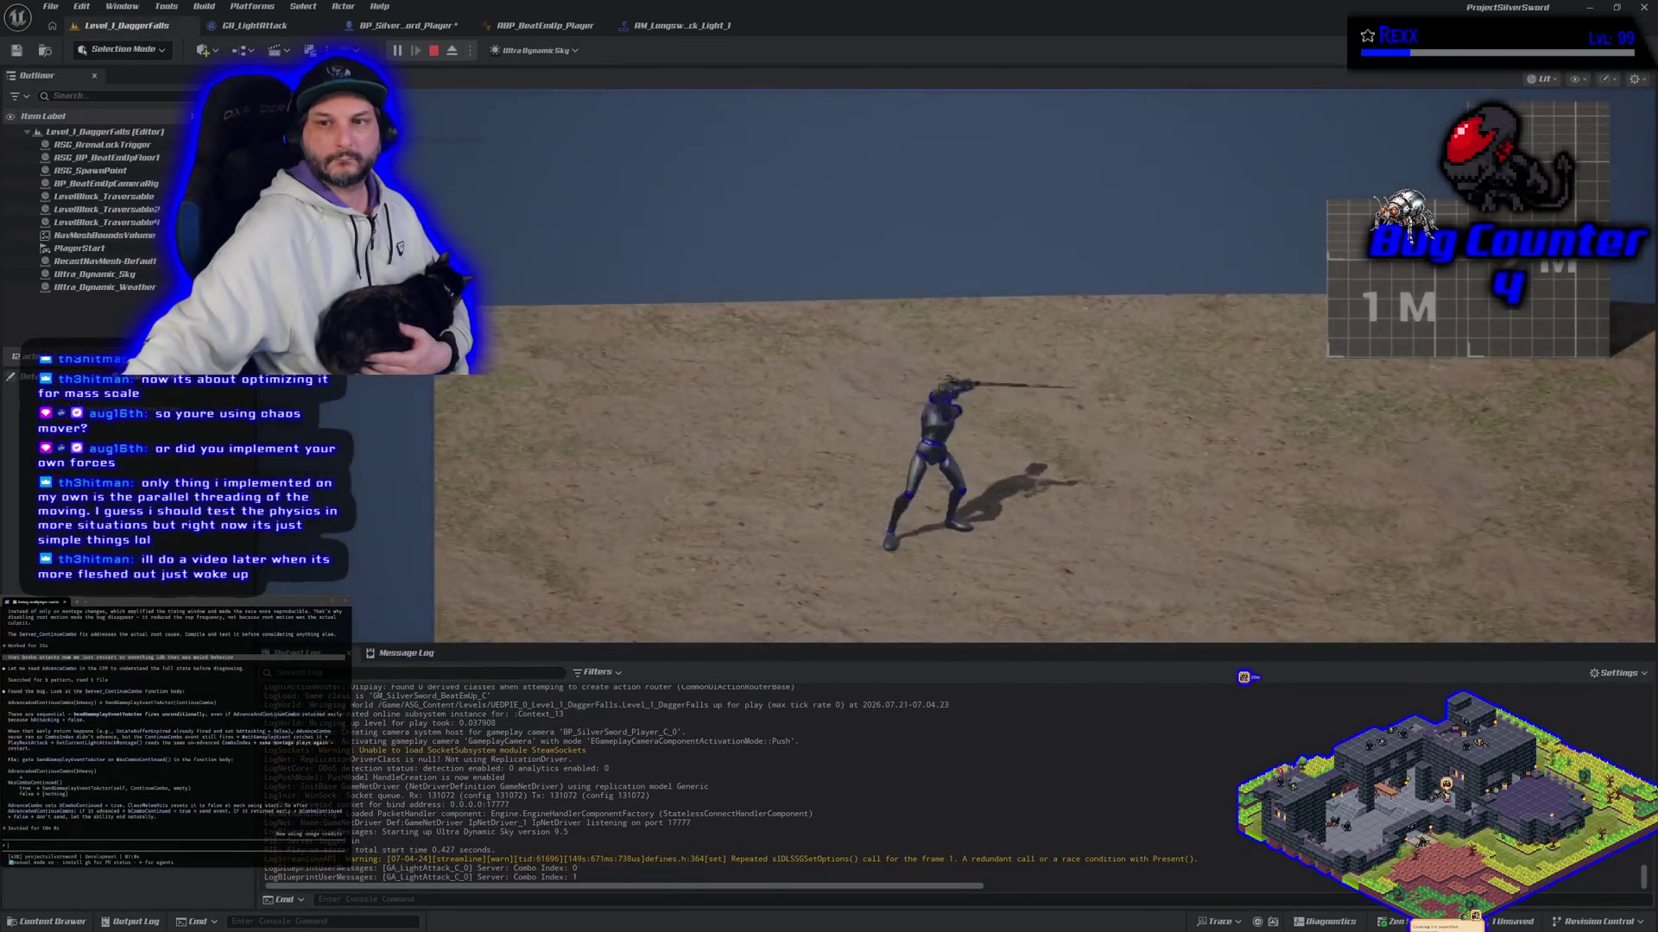
{"action": "left_click", "coordinate": [1044, 362]}
{"action": "left_click", "coordinate": [1044, 362]}
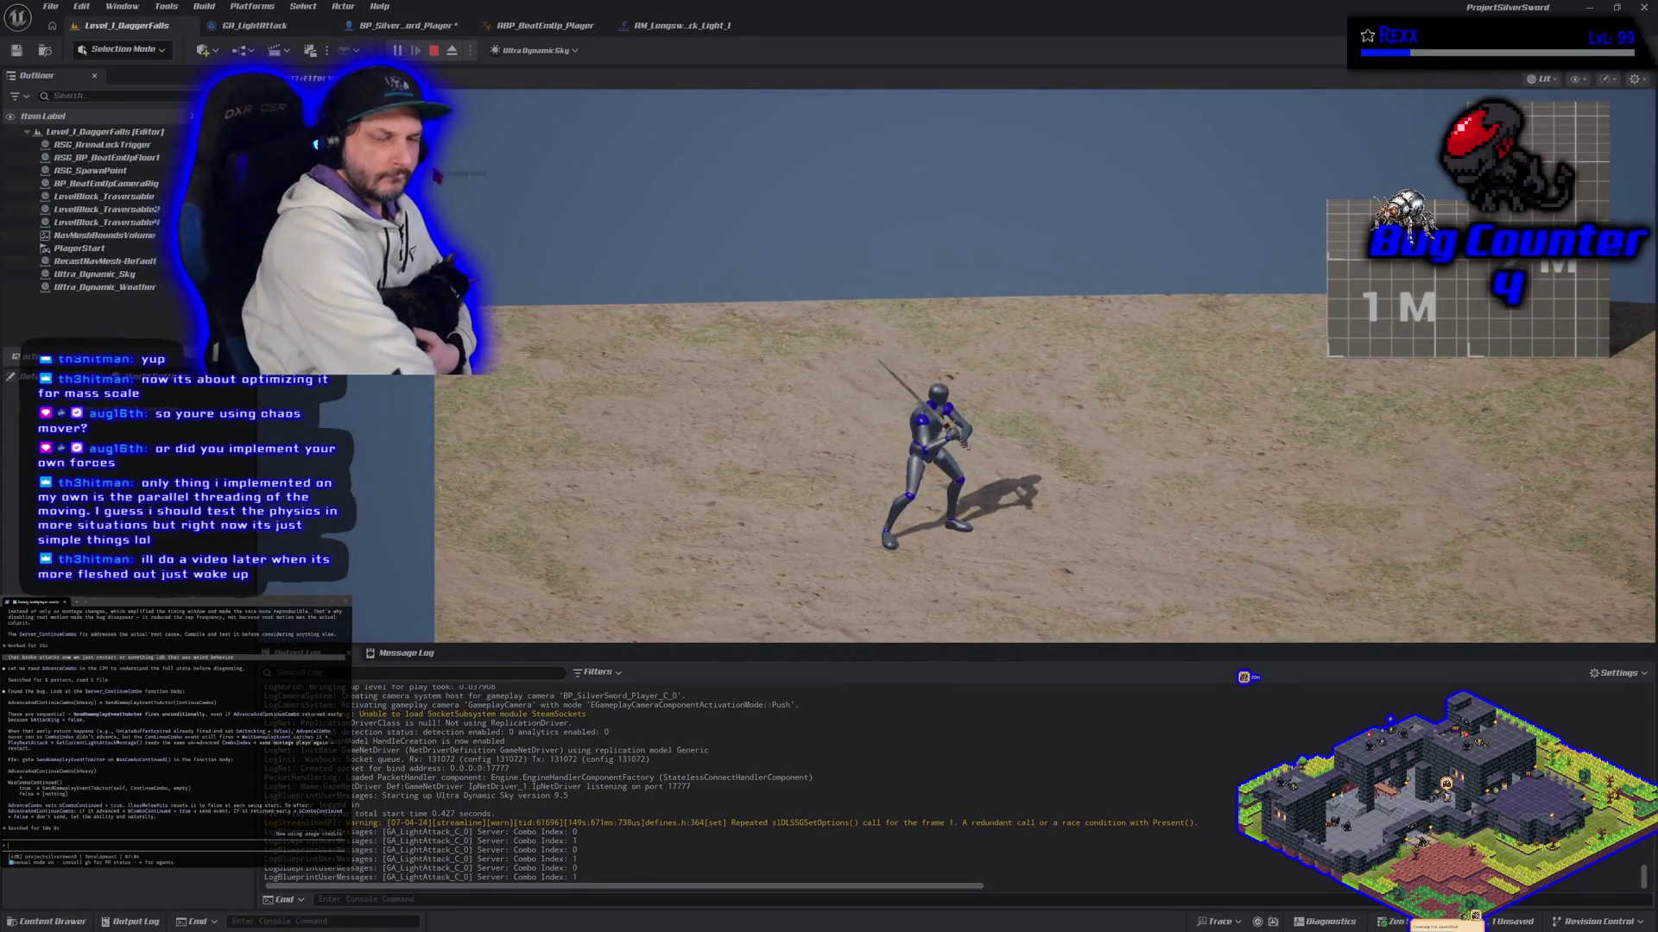
{"action": "key", "text": "Escape"}
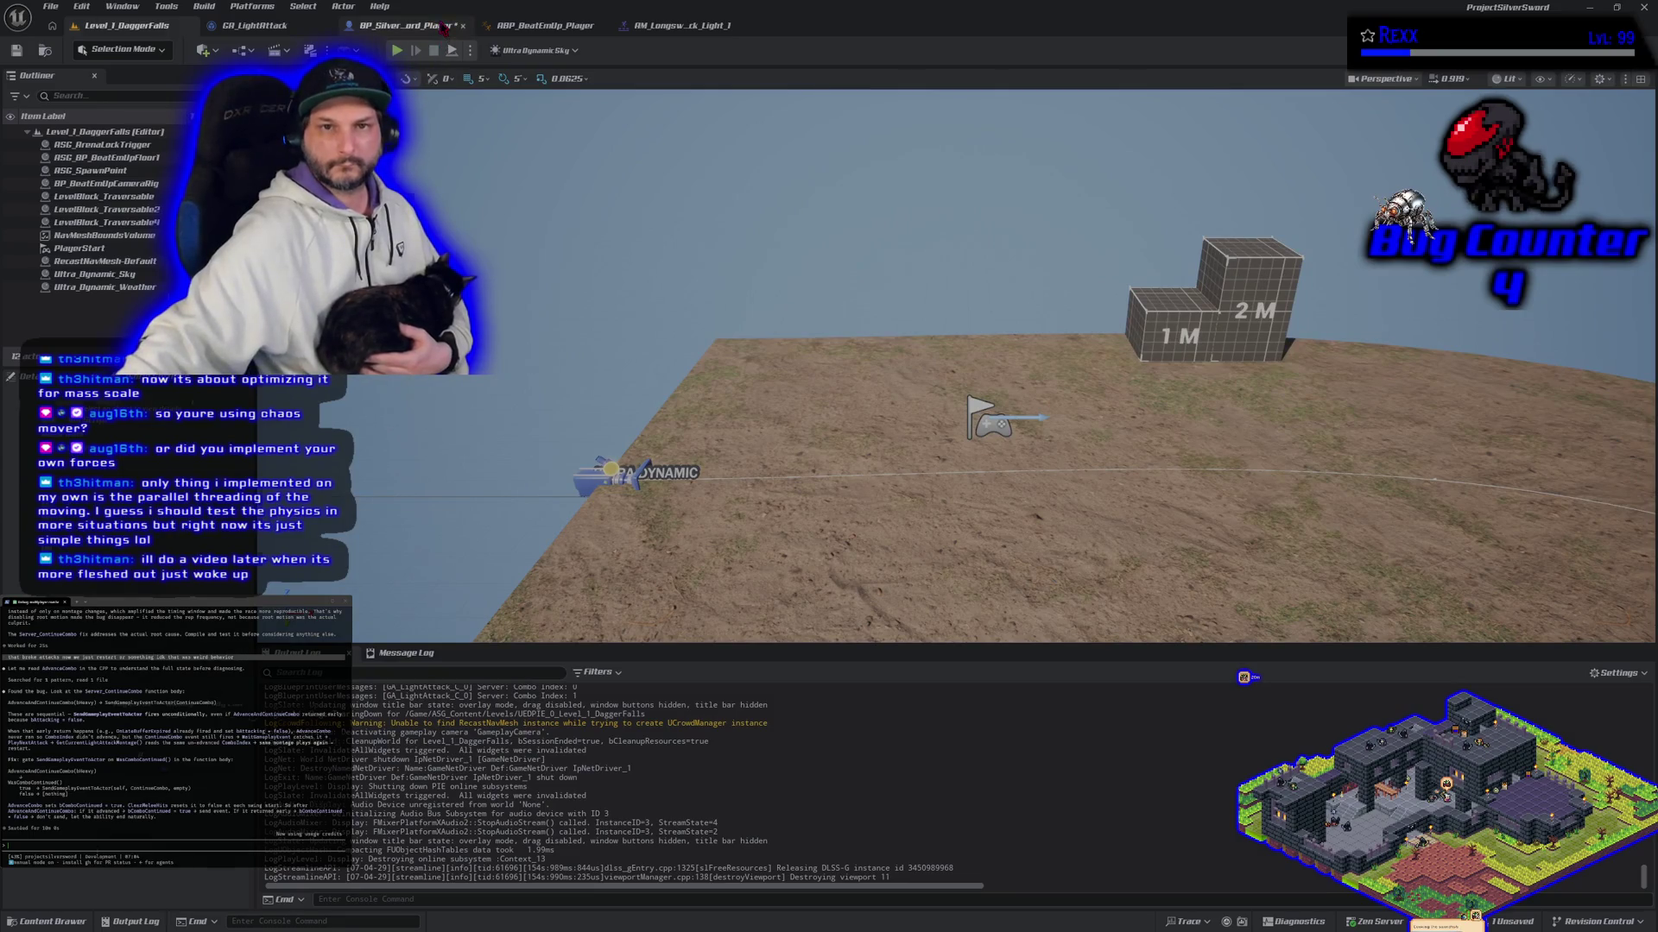
{"action": "left_click", "coordinate": [436, 26]}
Step: Break the Branch False link to Send Gameplay Event, then compile and save BP_SilverSword_Player
{"action": "right_click", "coordinate": [1103, 455]}
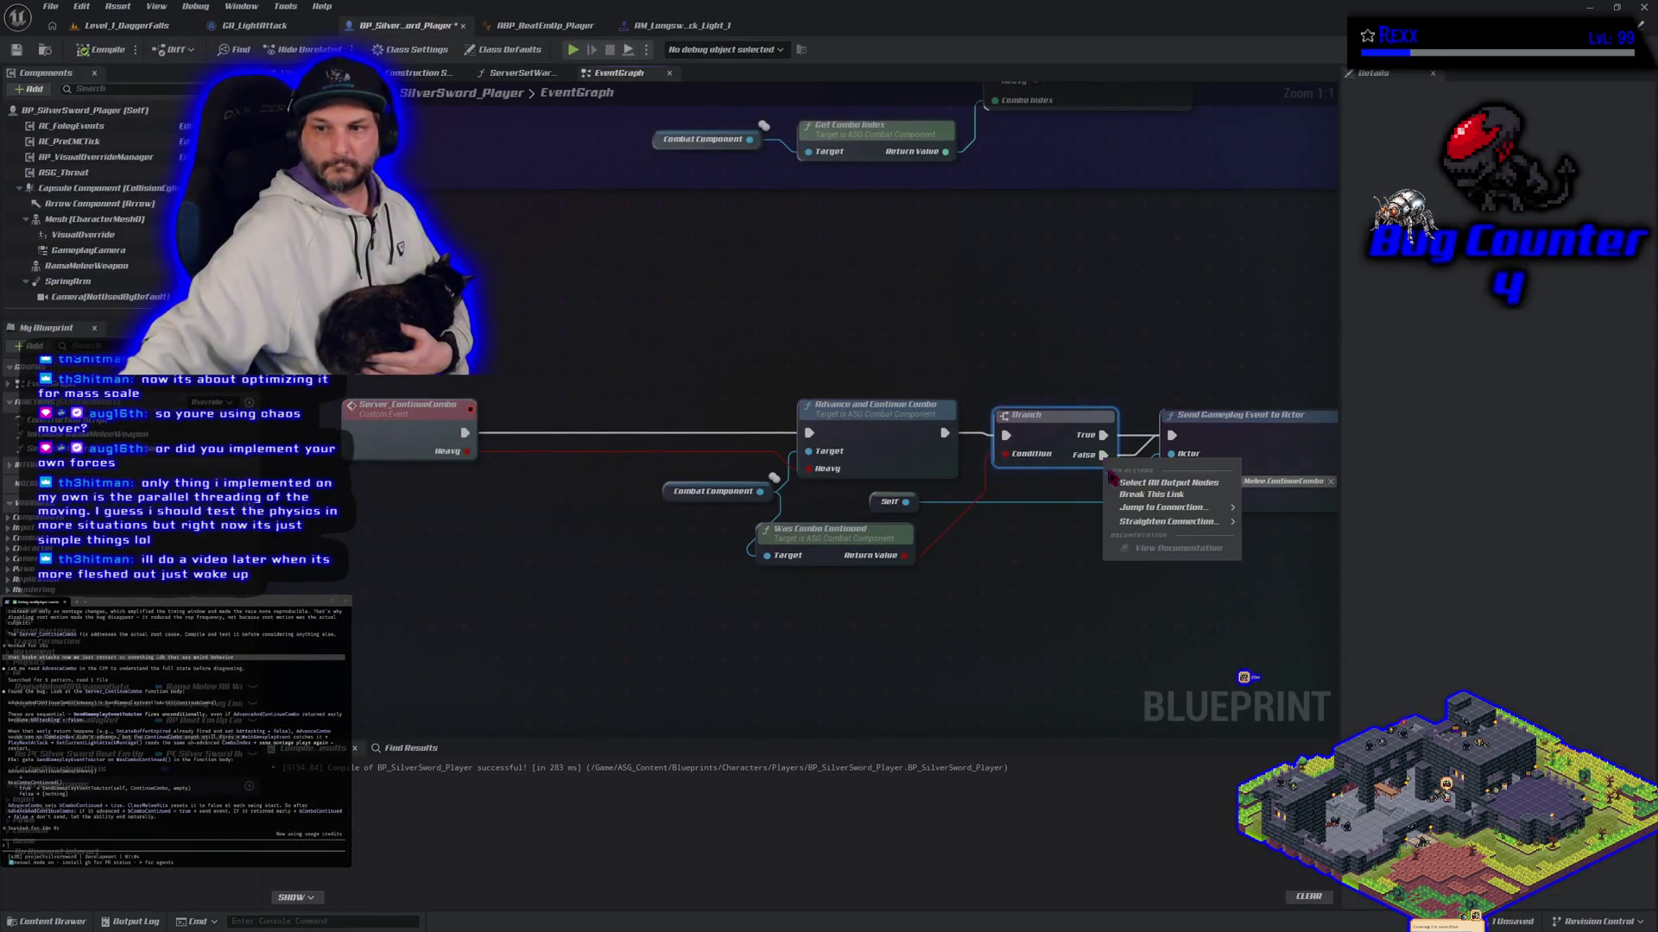
{"action": "left_click", "coordinate": [1131, 505]}
{"action": "left_click", "coordinate": [102, 49]}
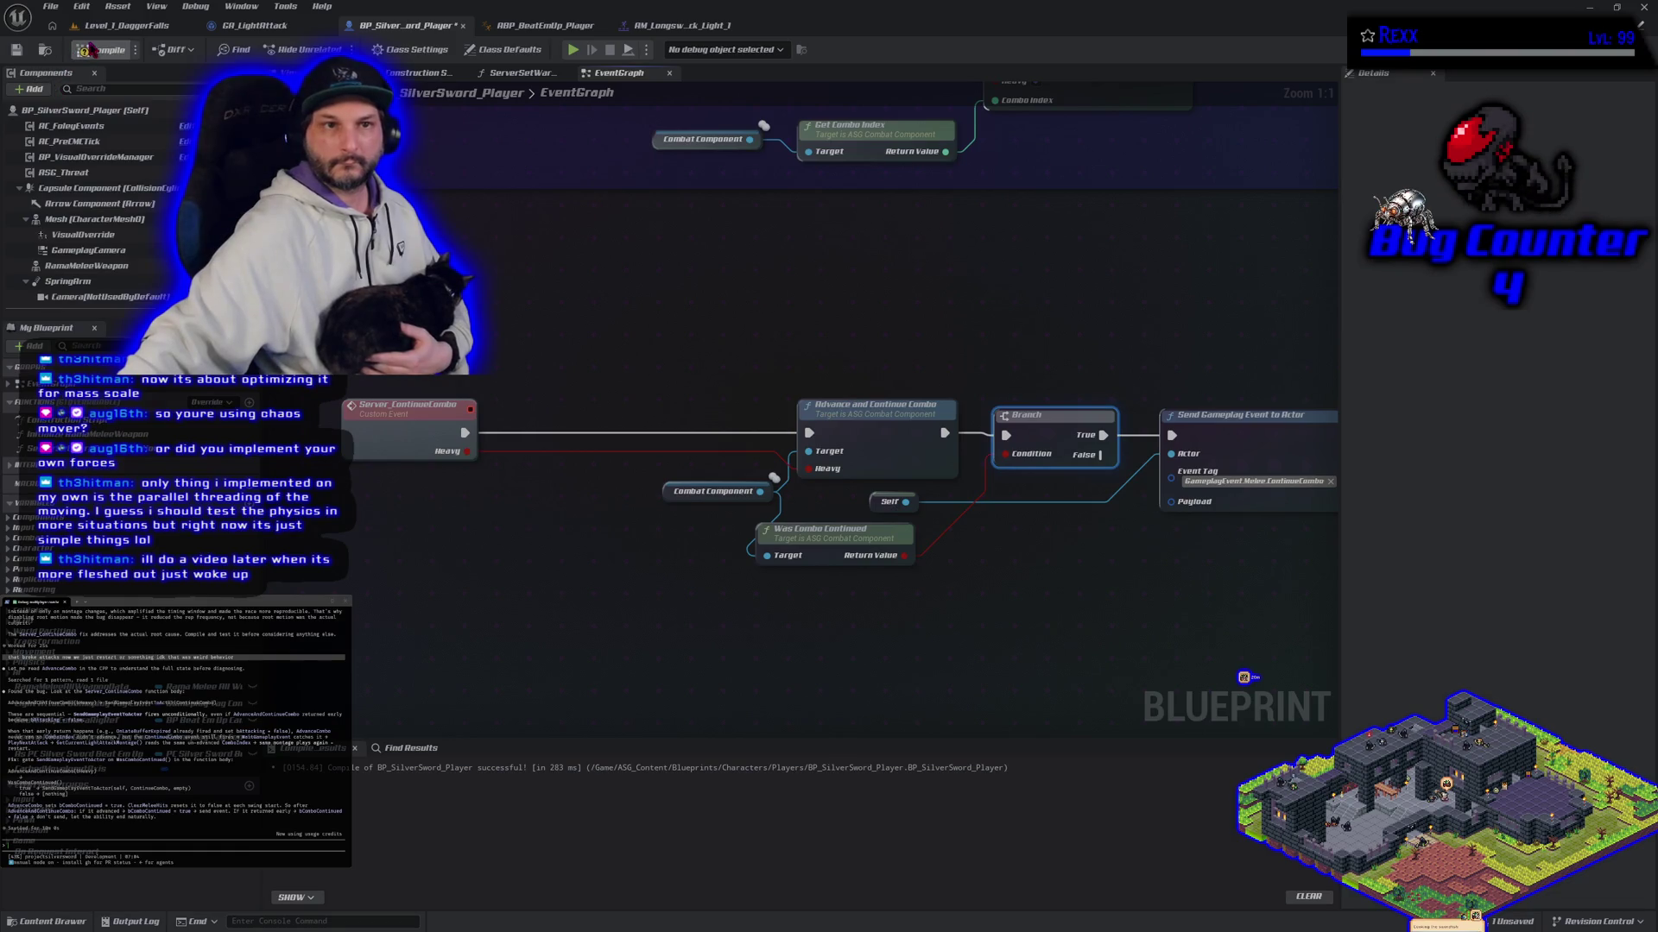
{"action": "left_click", "coordinate": [53, 7]}
{"action": "left_click", "coordinate": [87, 93]}
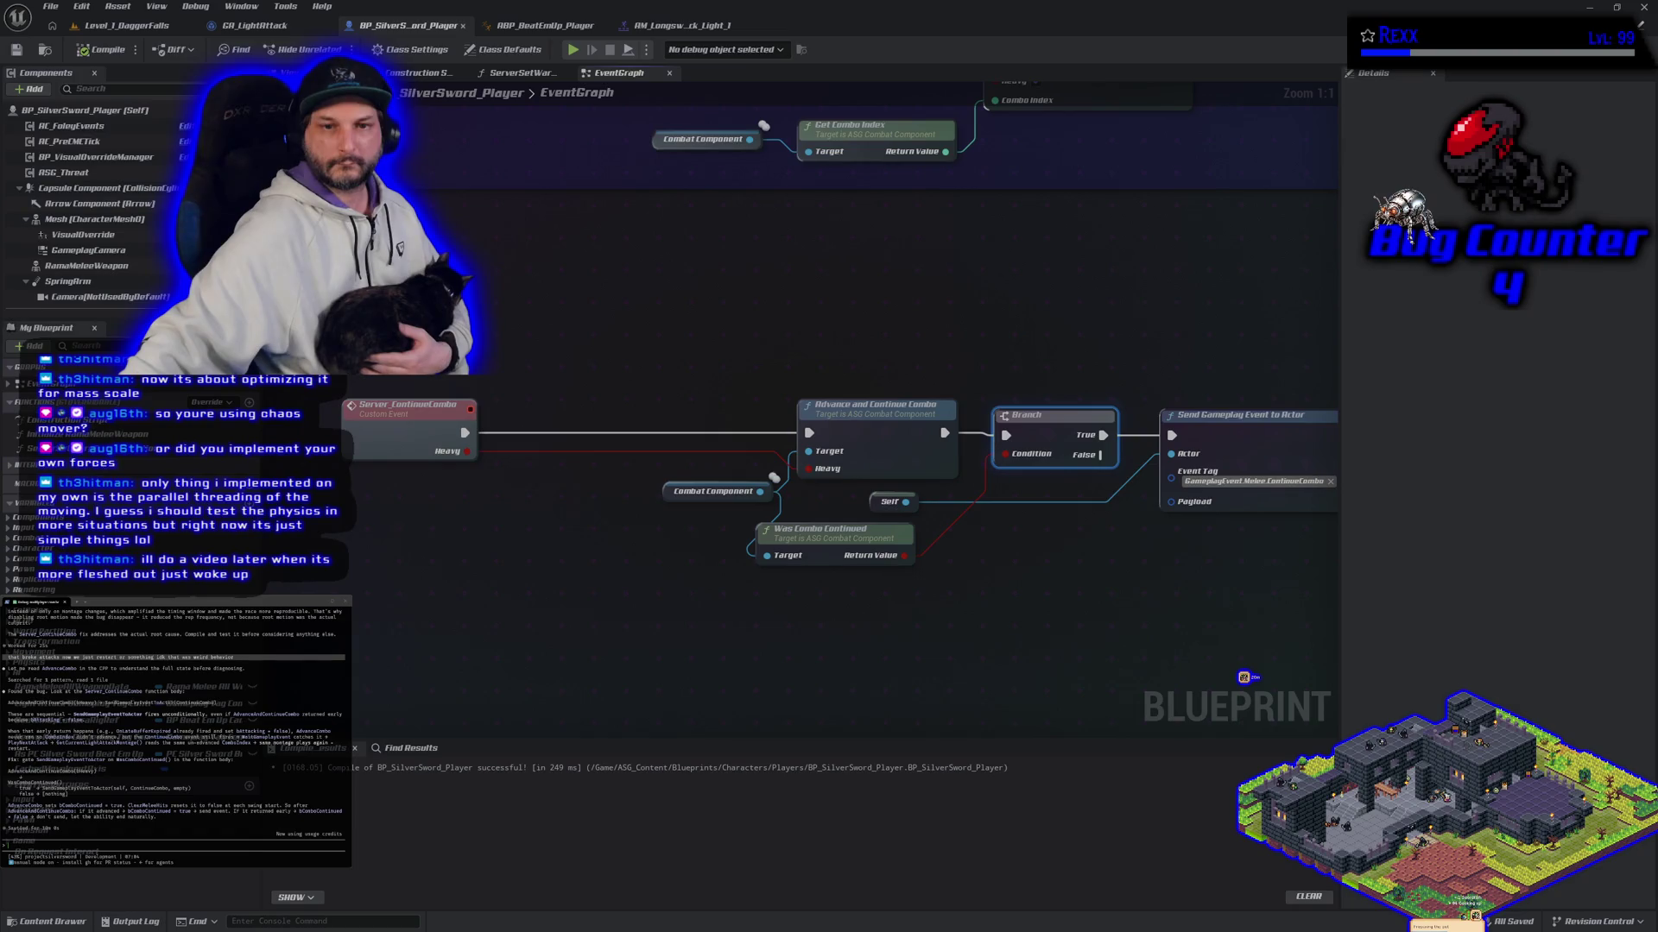
{"action": "scroll", "coordinate": [447, 321], "scroll_direction": "down", "scroll_amount": 2}
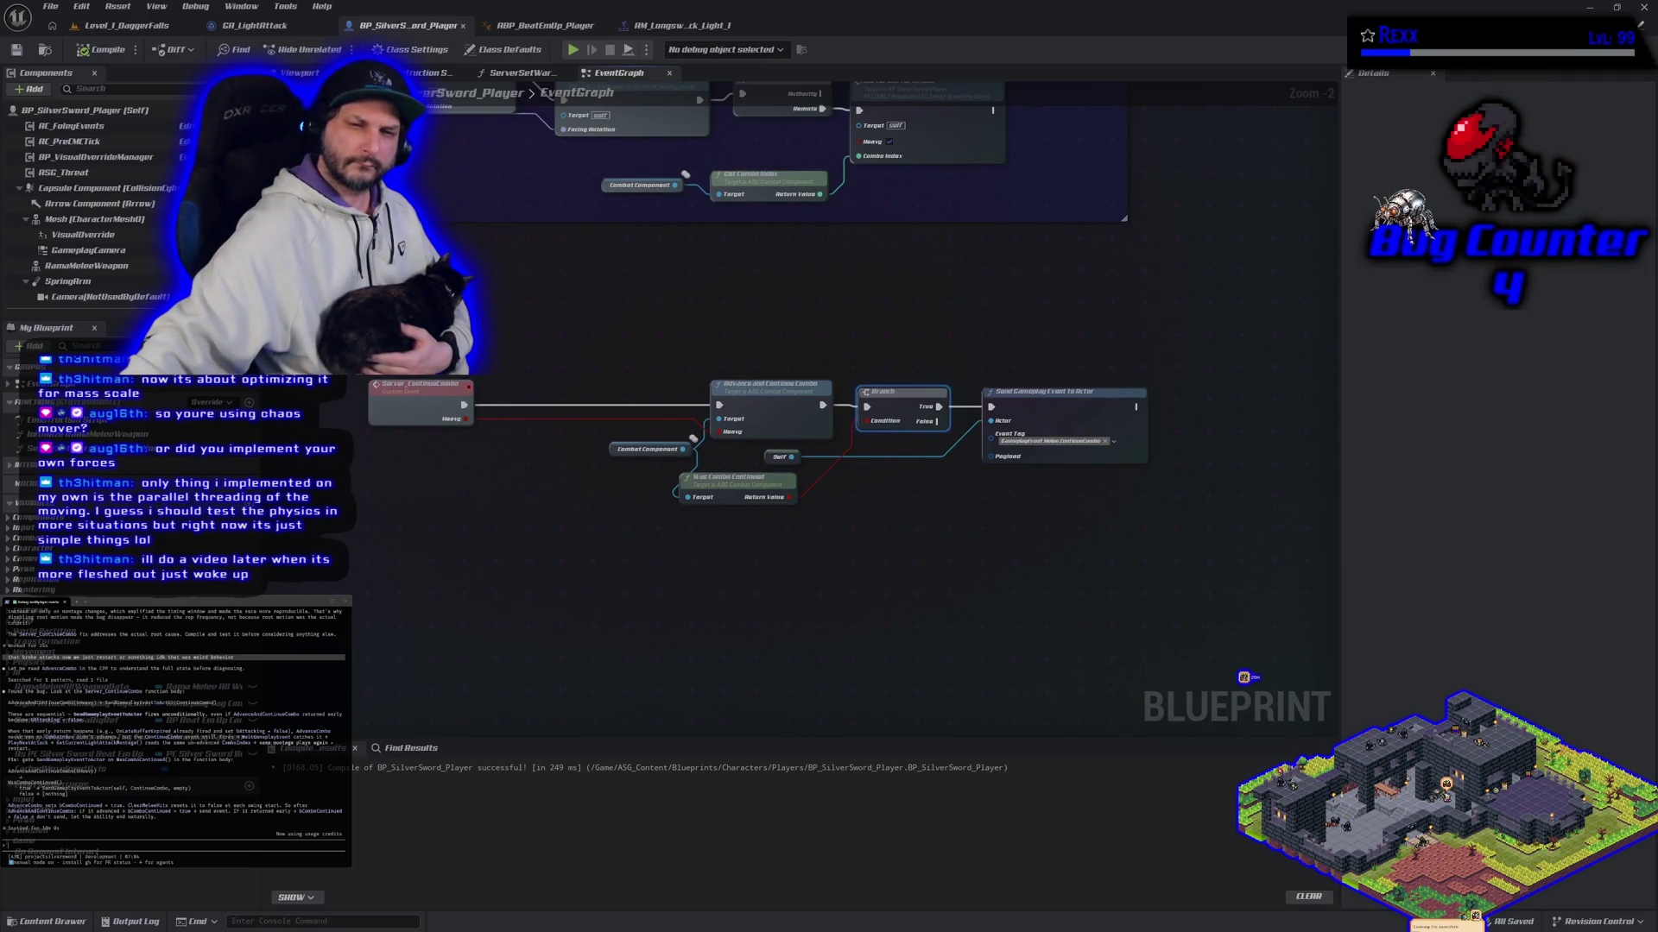
Step: Package the project for Windows from the level view's Platforms menu
{"action": "left_click", "coordinate": [128, 25]}
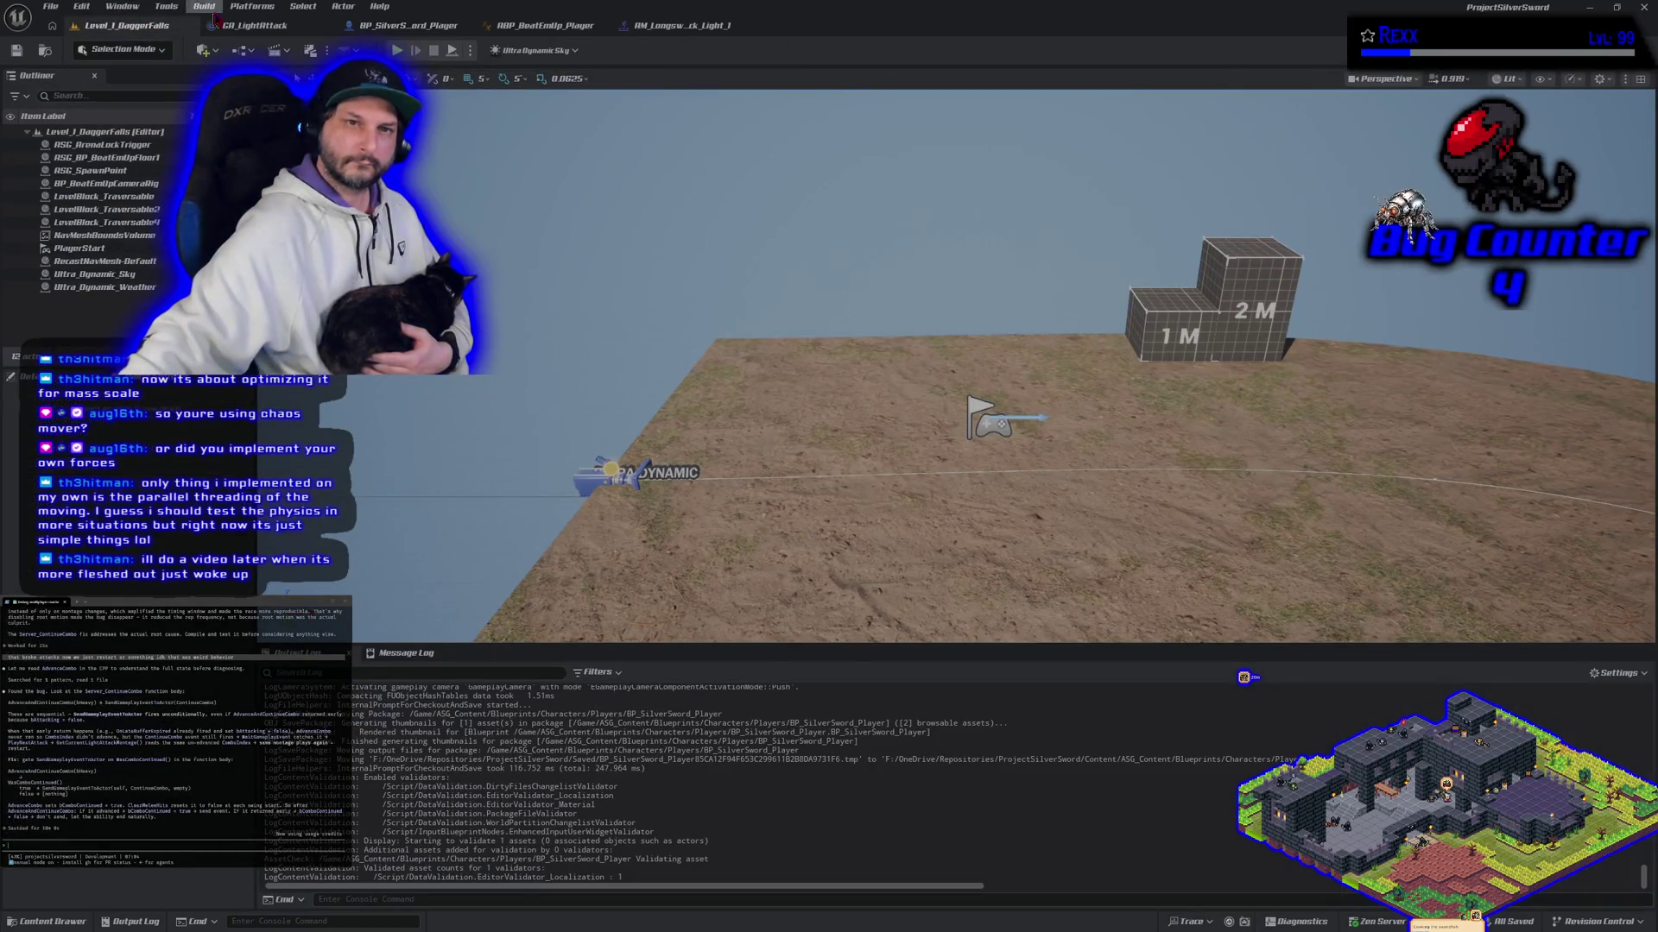
{"action": "left_click", "coordinate": [252, 6]}
{"action": "mouse_move", "coordinate": [372, 152]}
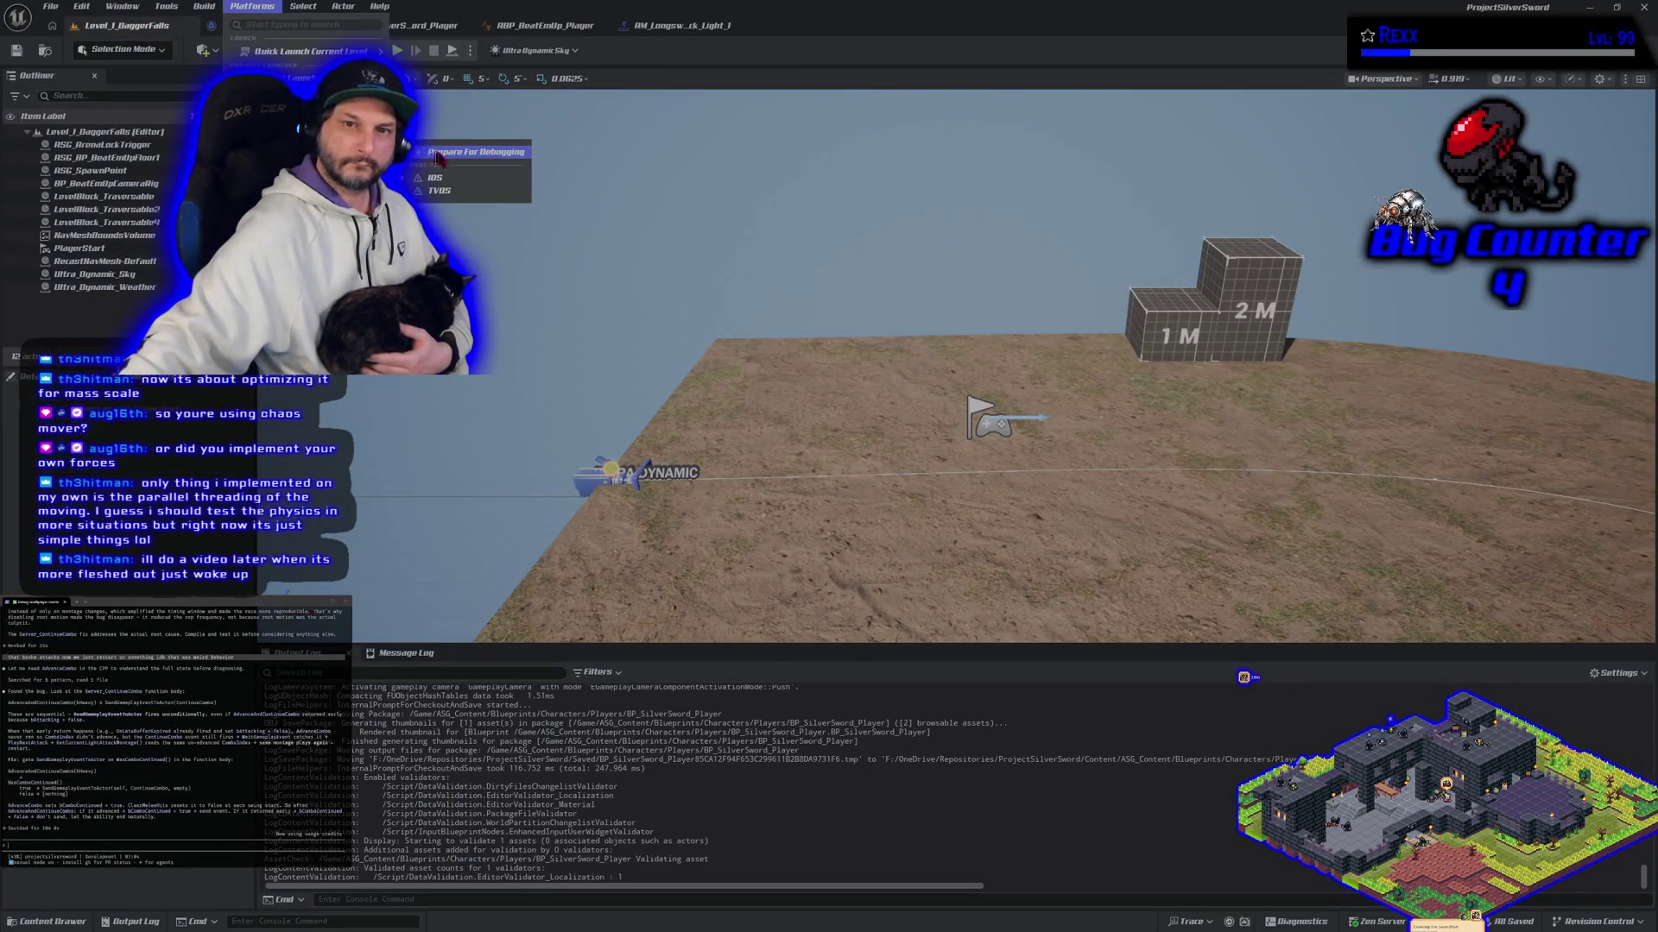
{"action": "left_click", "coordinate": [448, 159]}
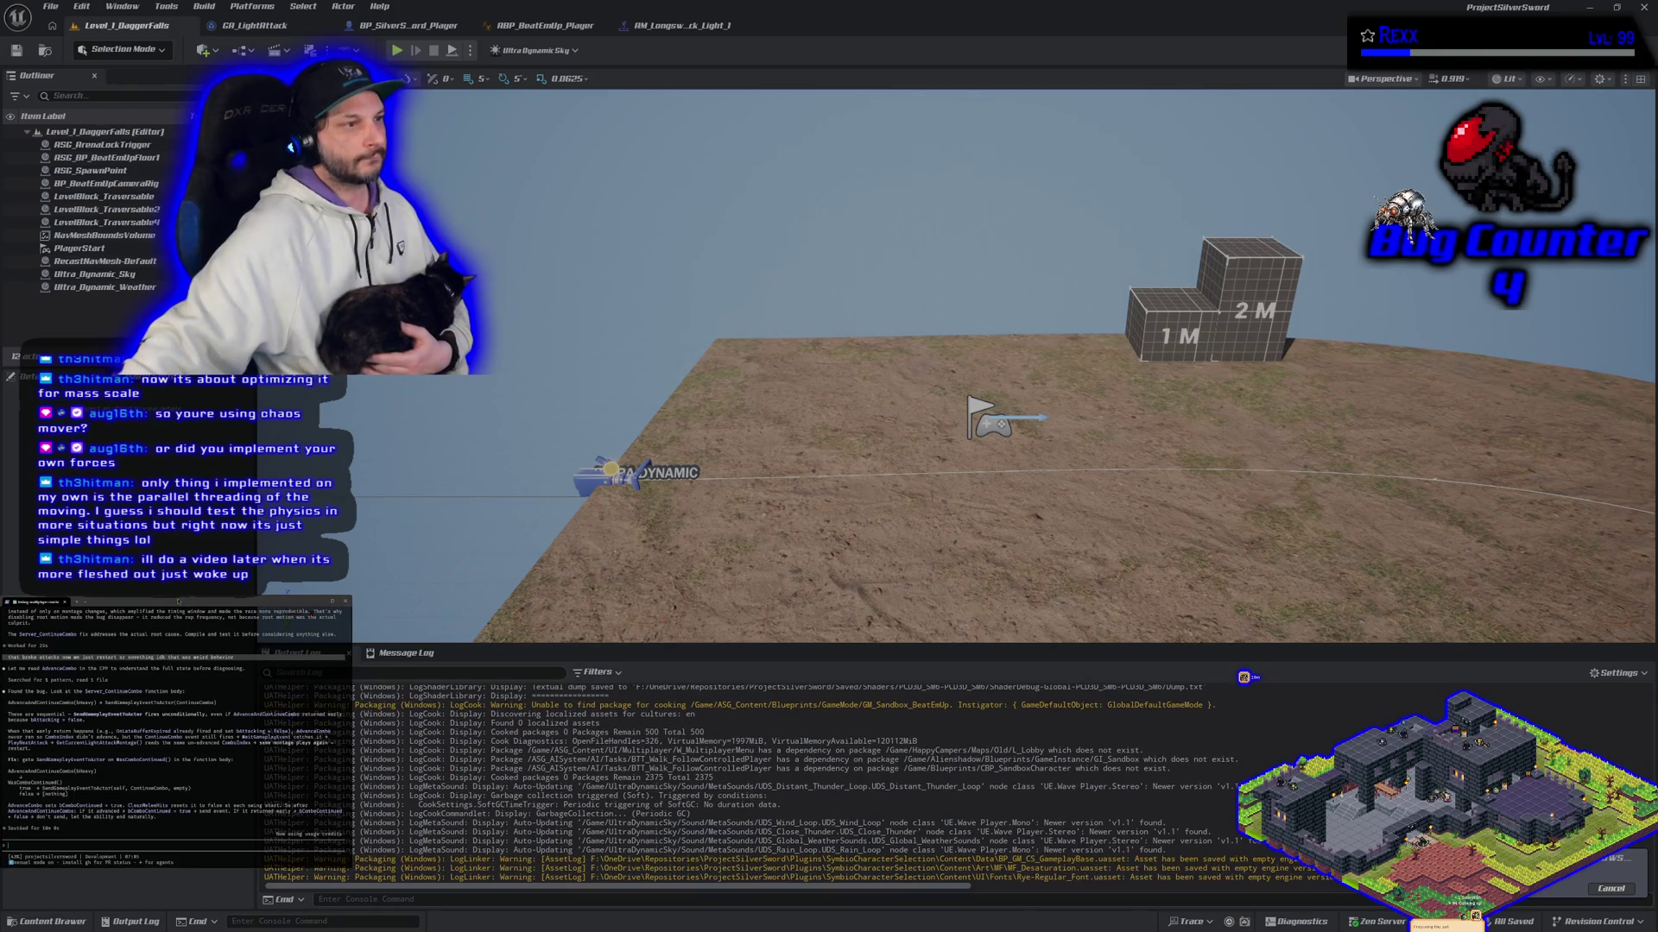
Step: Move the terminal aside, wait for BUILD SUCCESSFUL, then close Unreal Editor
{"action": "left_click_drag", "start_coordinate": [233, 602], "coordinate": [0, 604]}
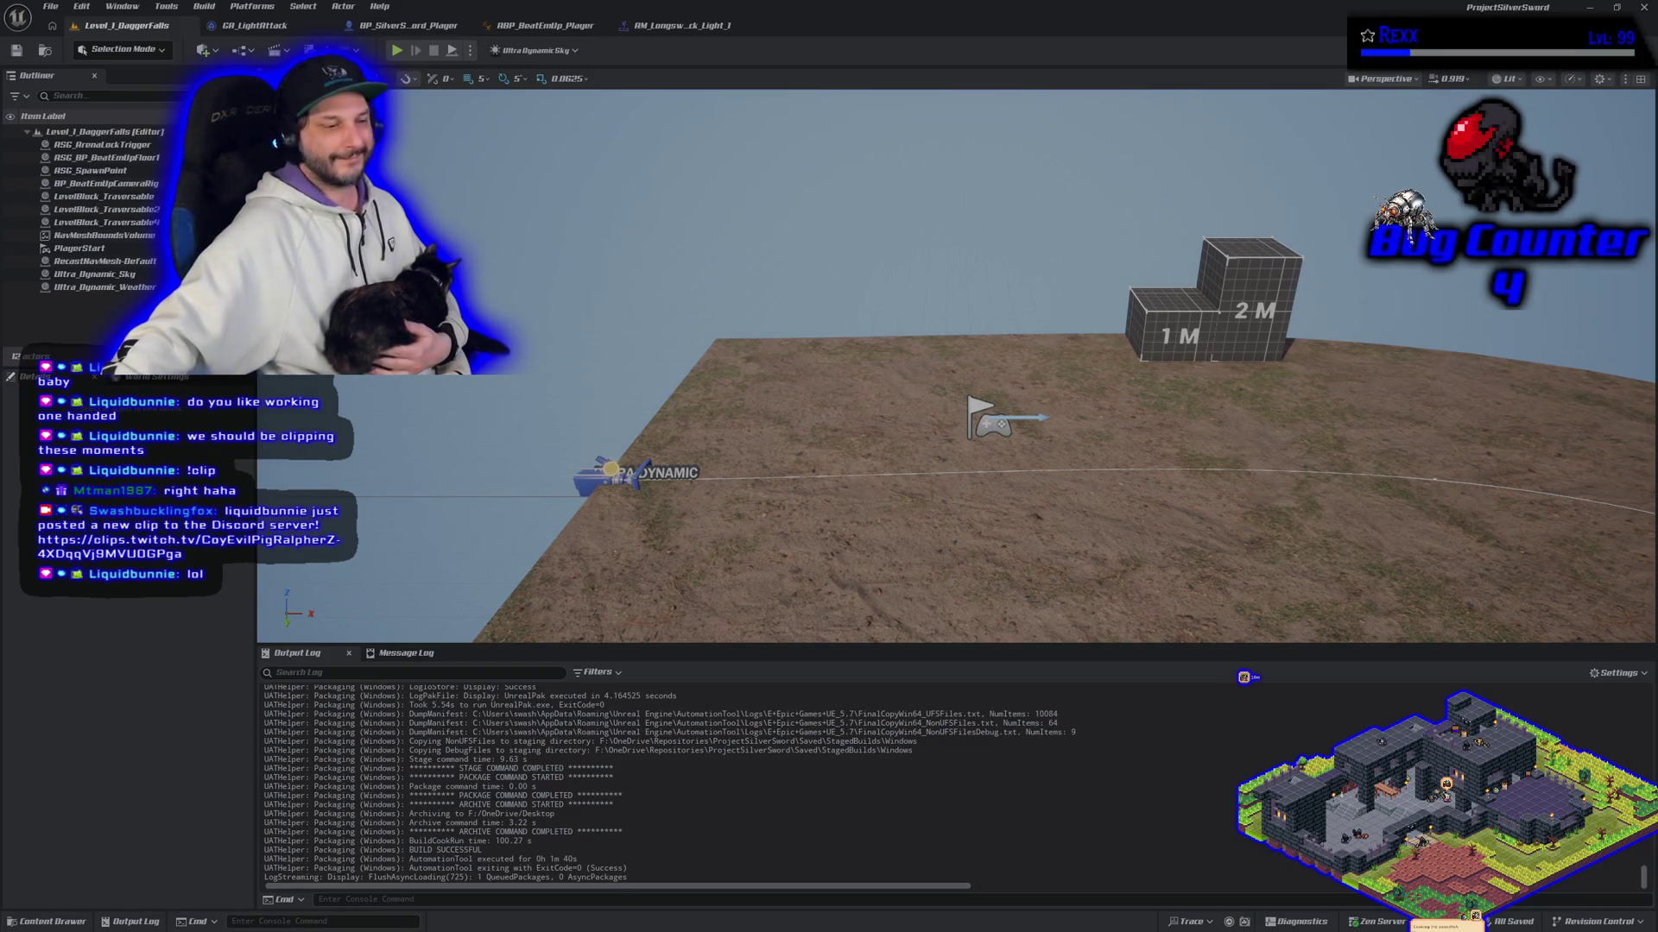
{"action": "left_click", "coordinate": [1644, 9]}
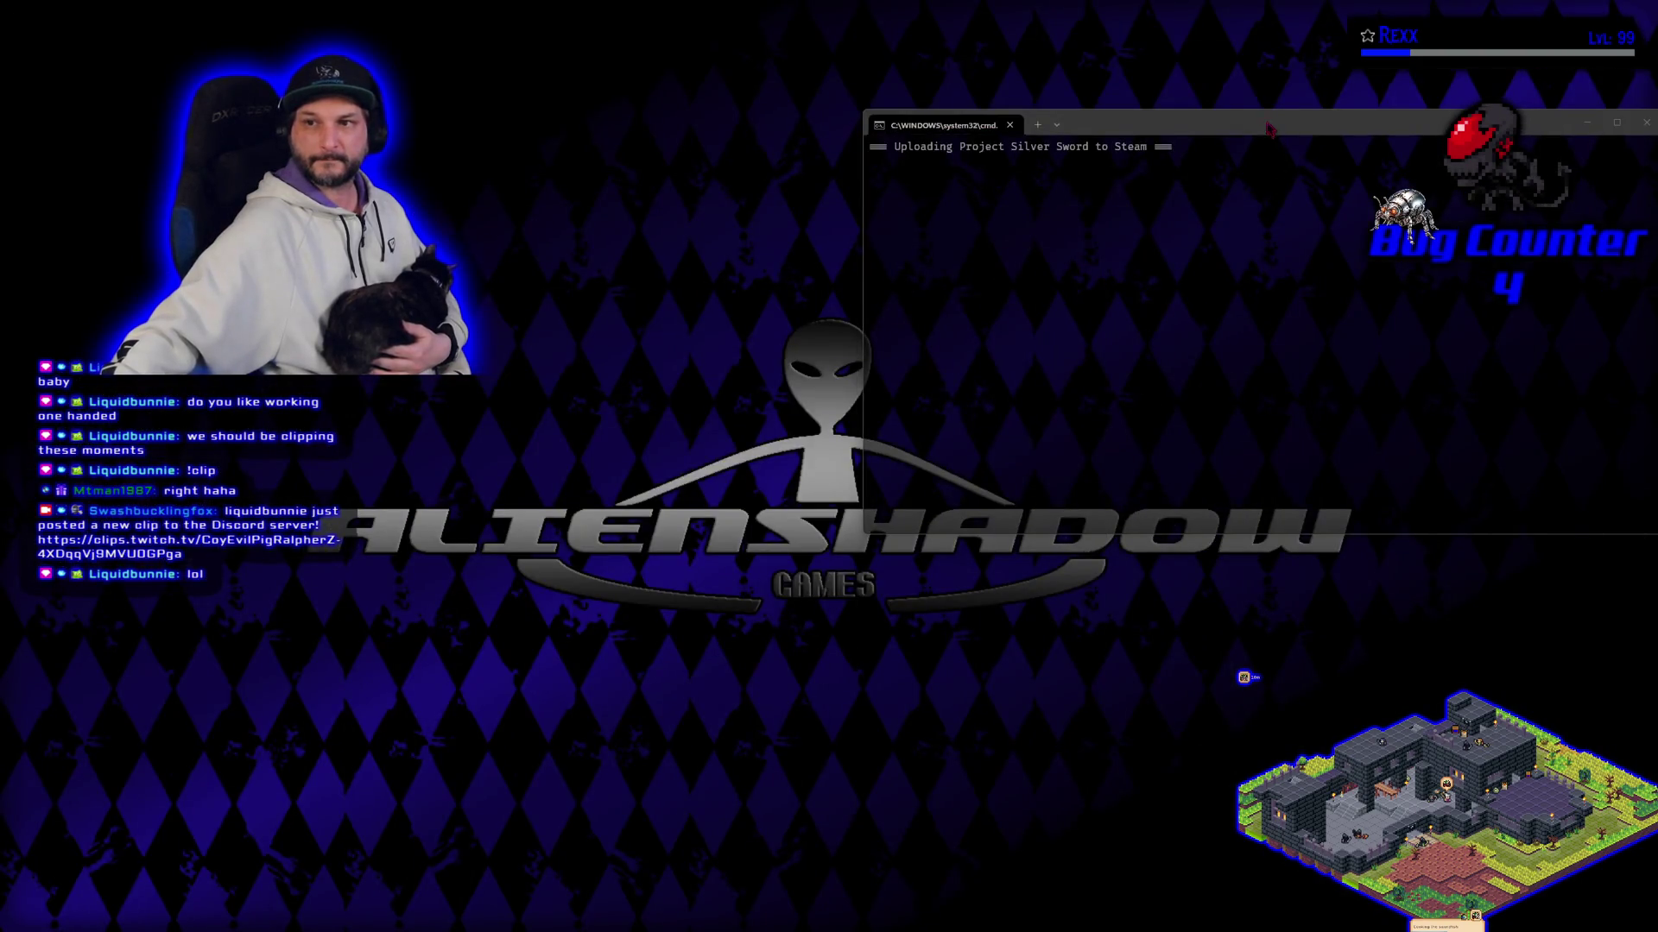
Step: Drag the Project Silver Sword Steam upload console into view
{"action": "left_click_drag", "start_coordinate": [1267, 125], "coordinate": [1208, 61]}
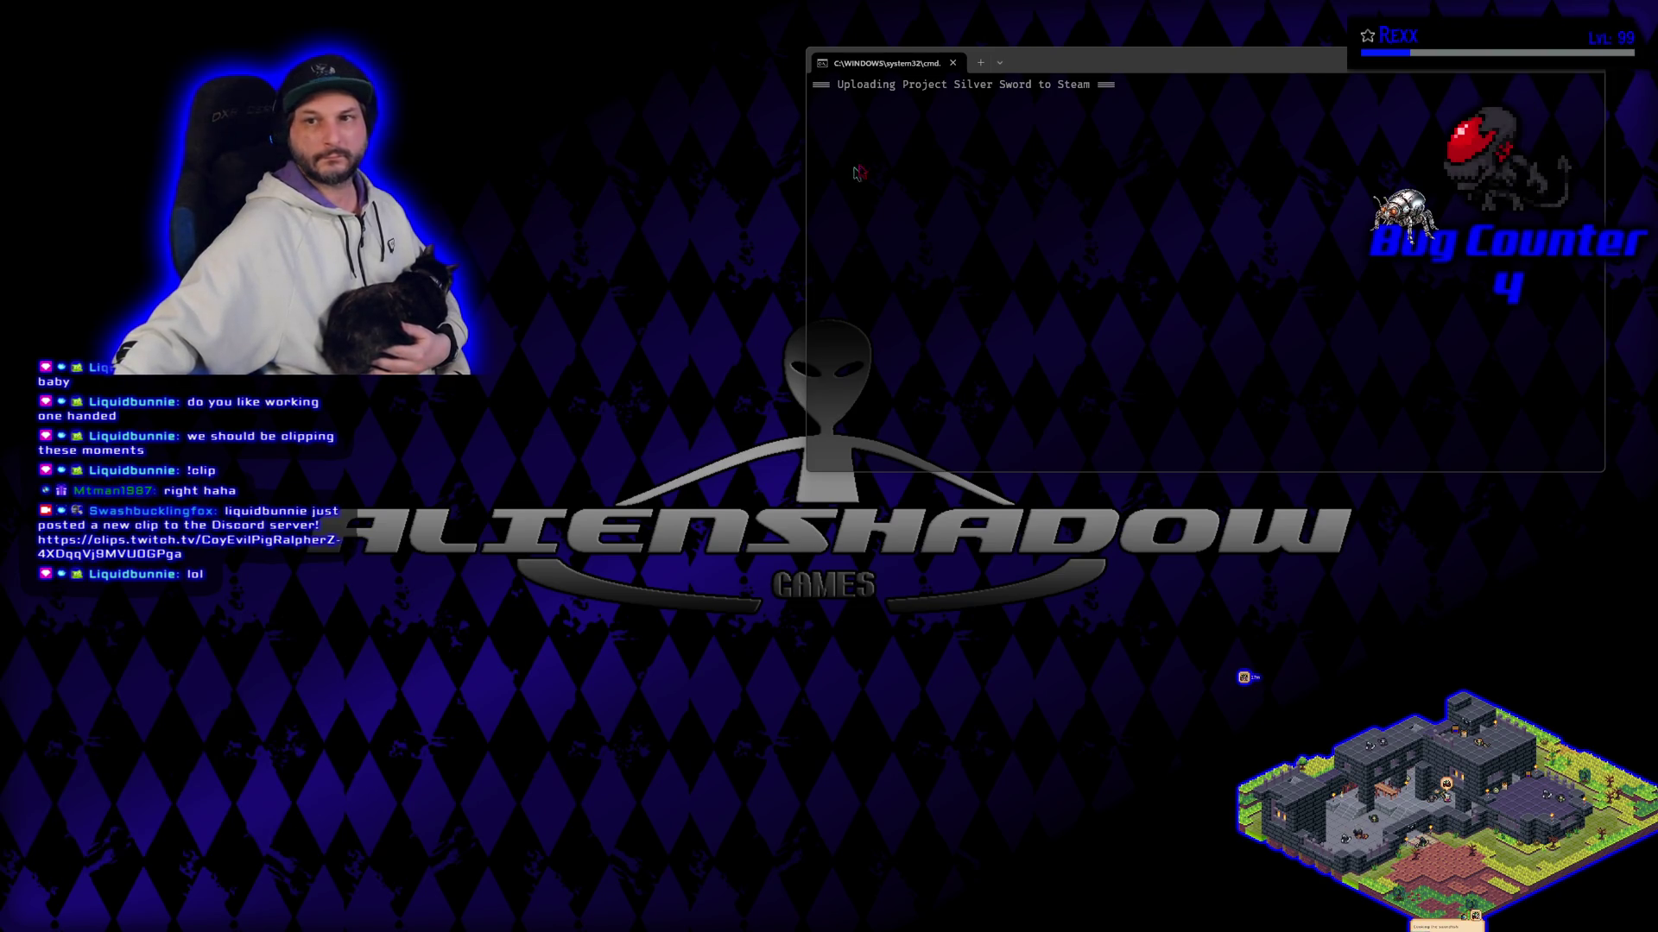
Step: Close the Steam upload console once it reports Build Complete
{"action": "left_click", "coordinate": [1075, 61]}
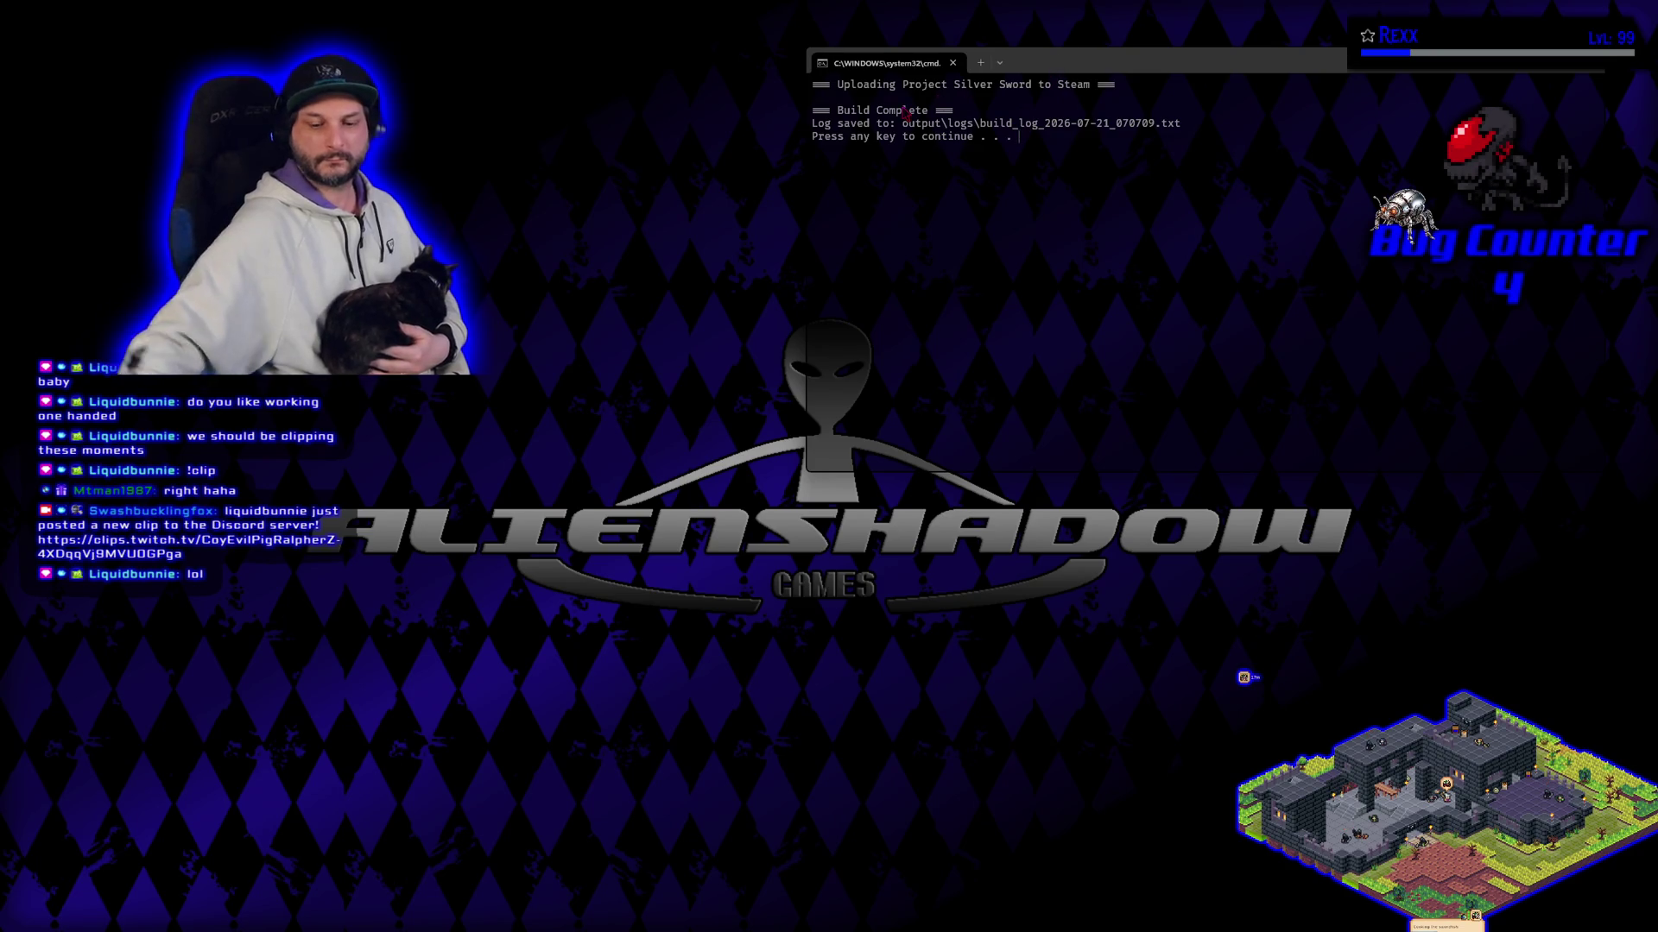
{"action": "key", "text": "Return"}
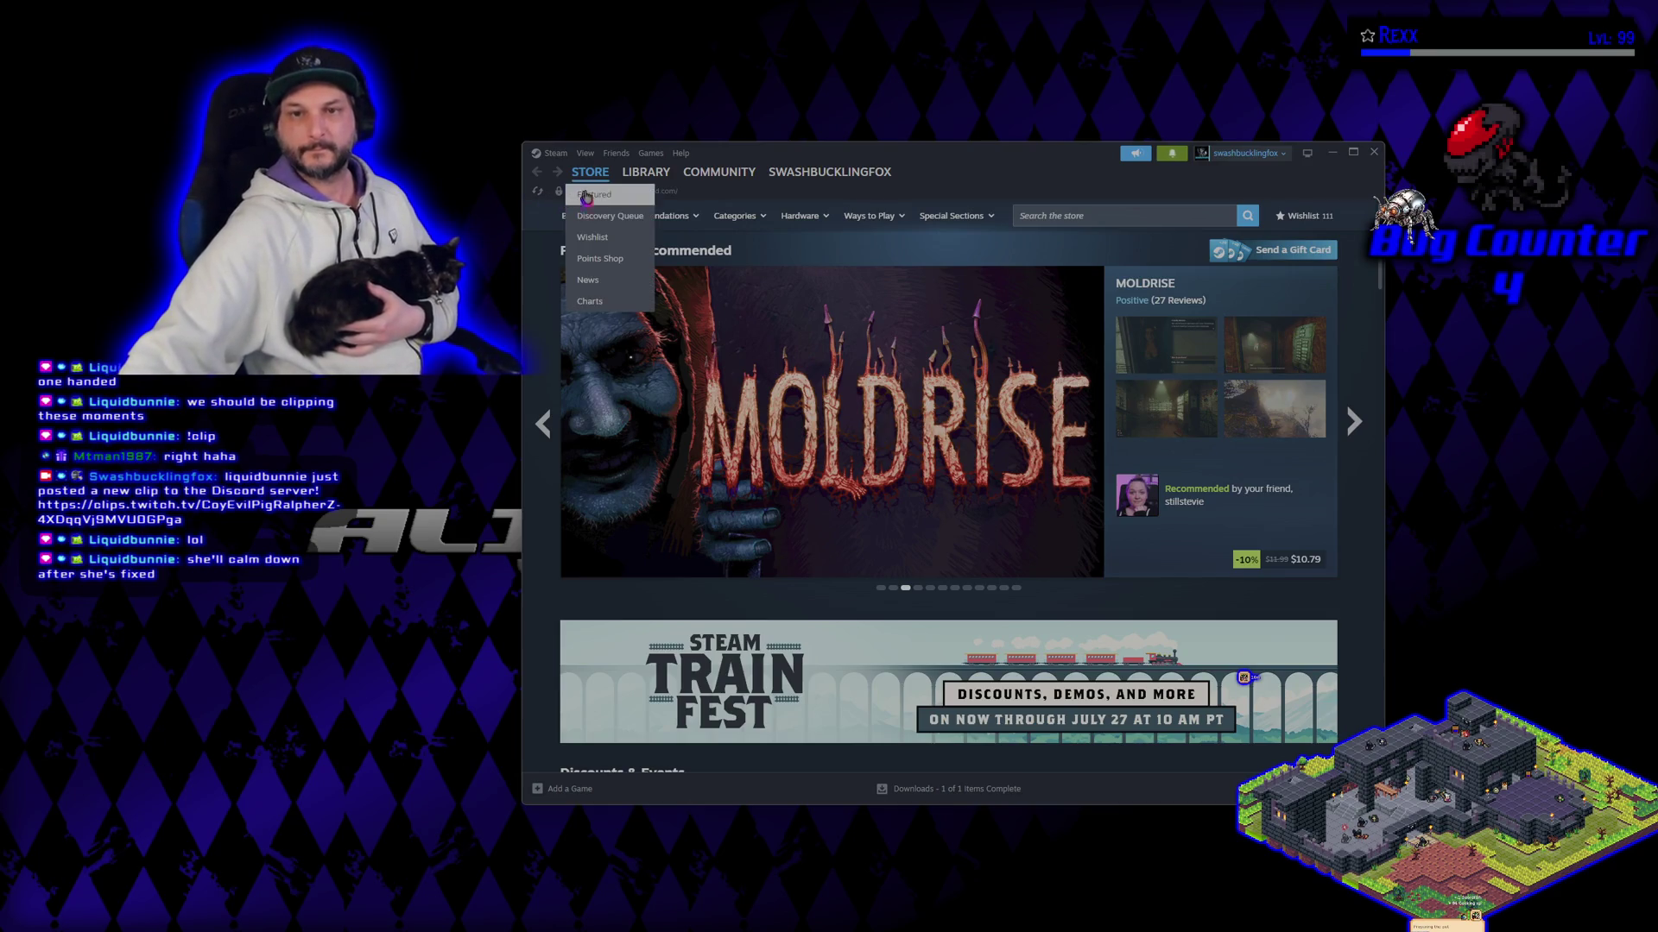
Step: Launch Symbioverse Testing Environment from the Steam library
{"action": "left_click", "coordinate": [637, 174]}
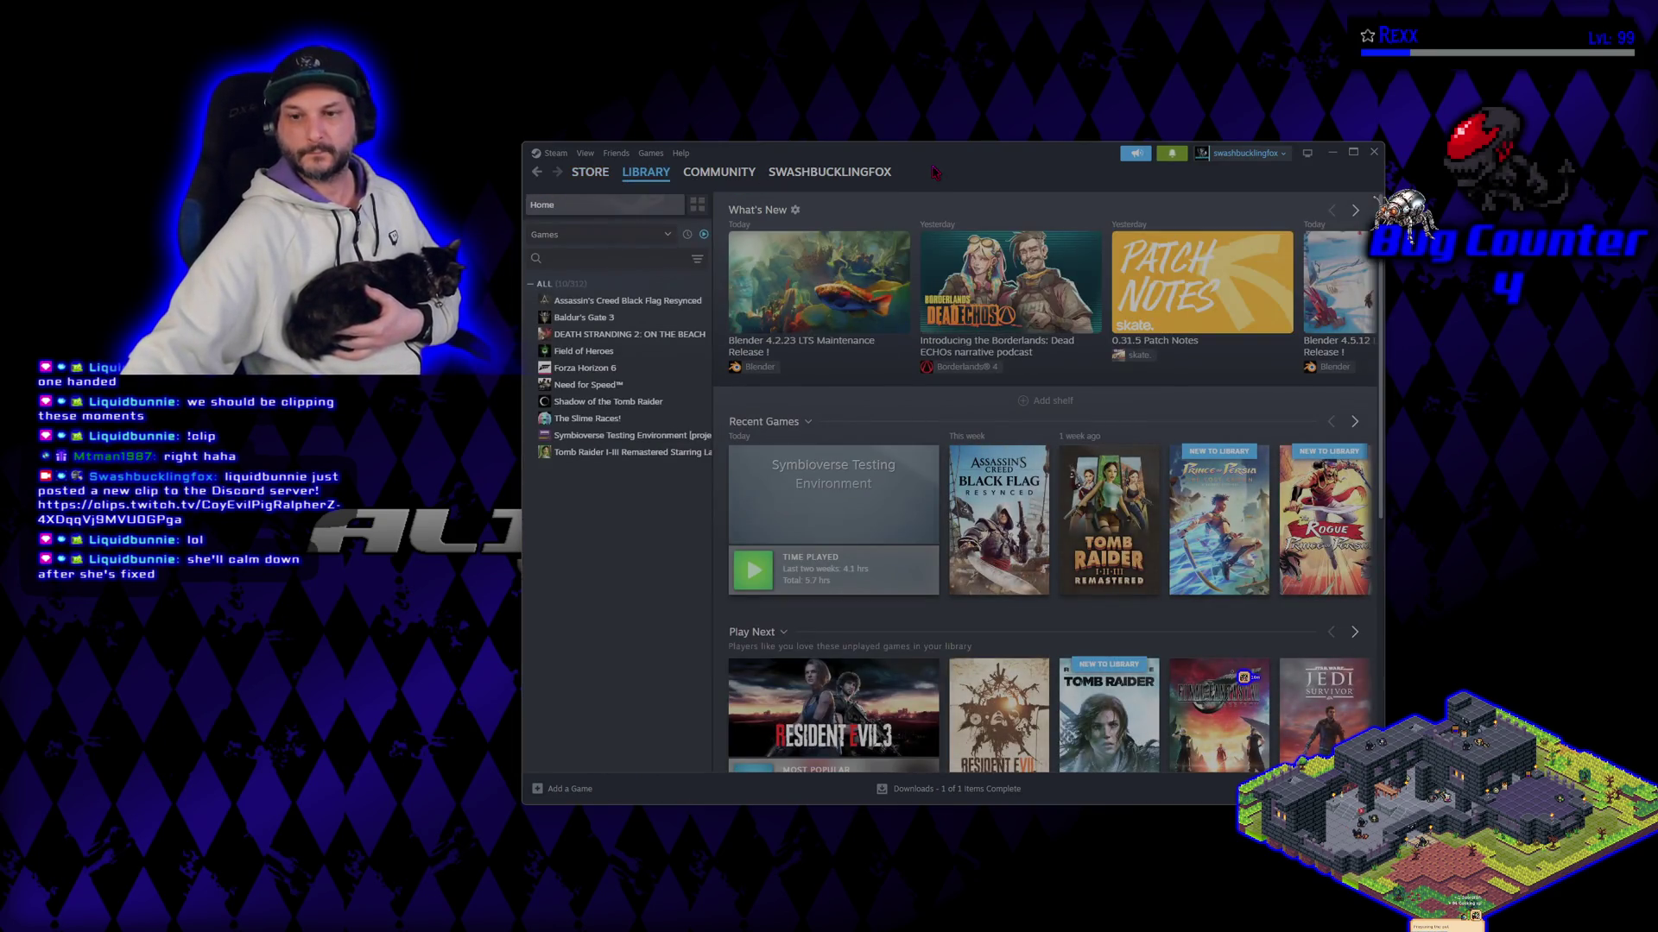
{"action": "mouse_move", "coordinate": [893, 172]}
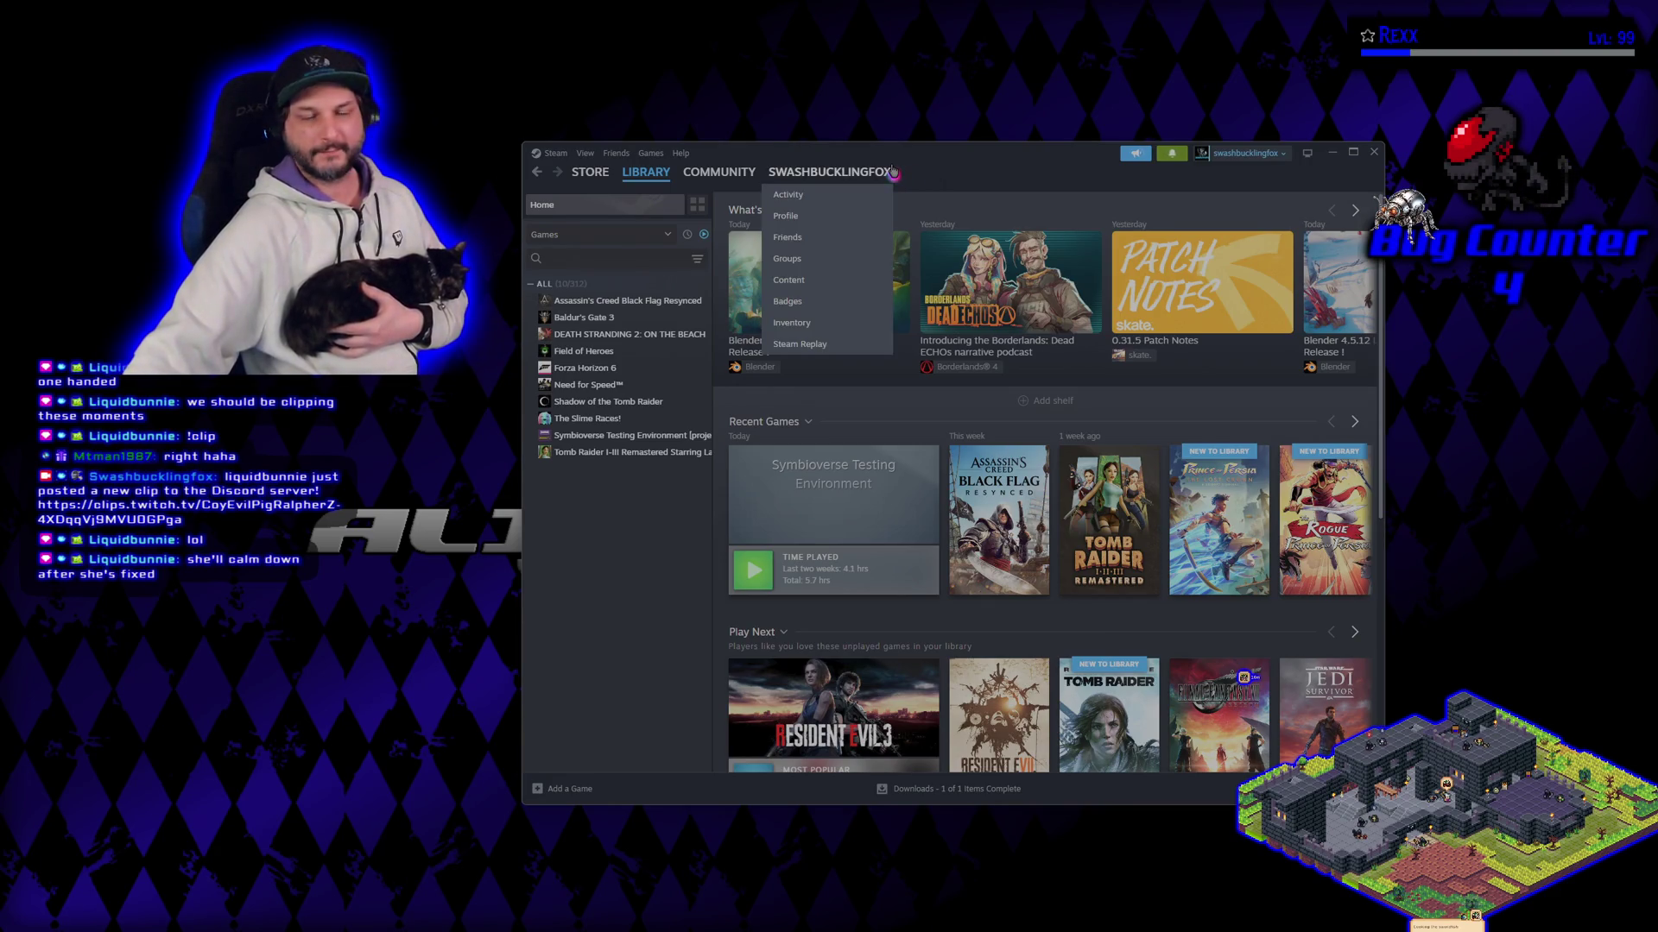
{"action": "left_click", "coordinate": [613, 420]}
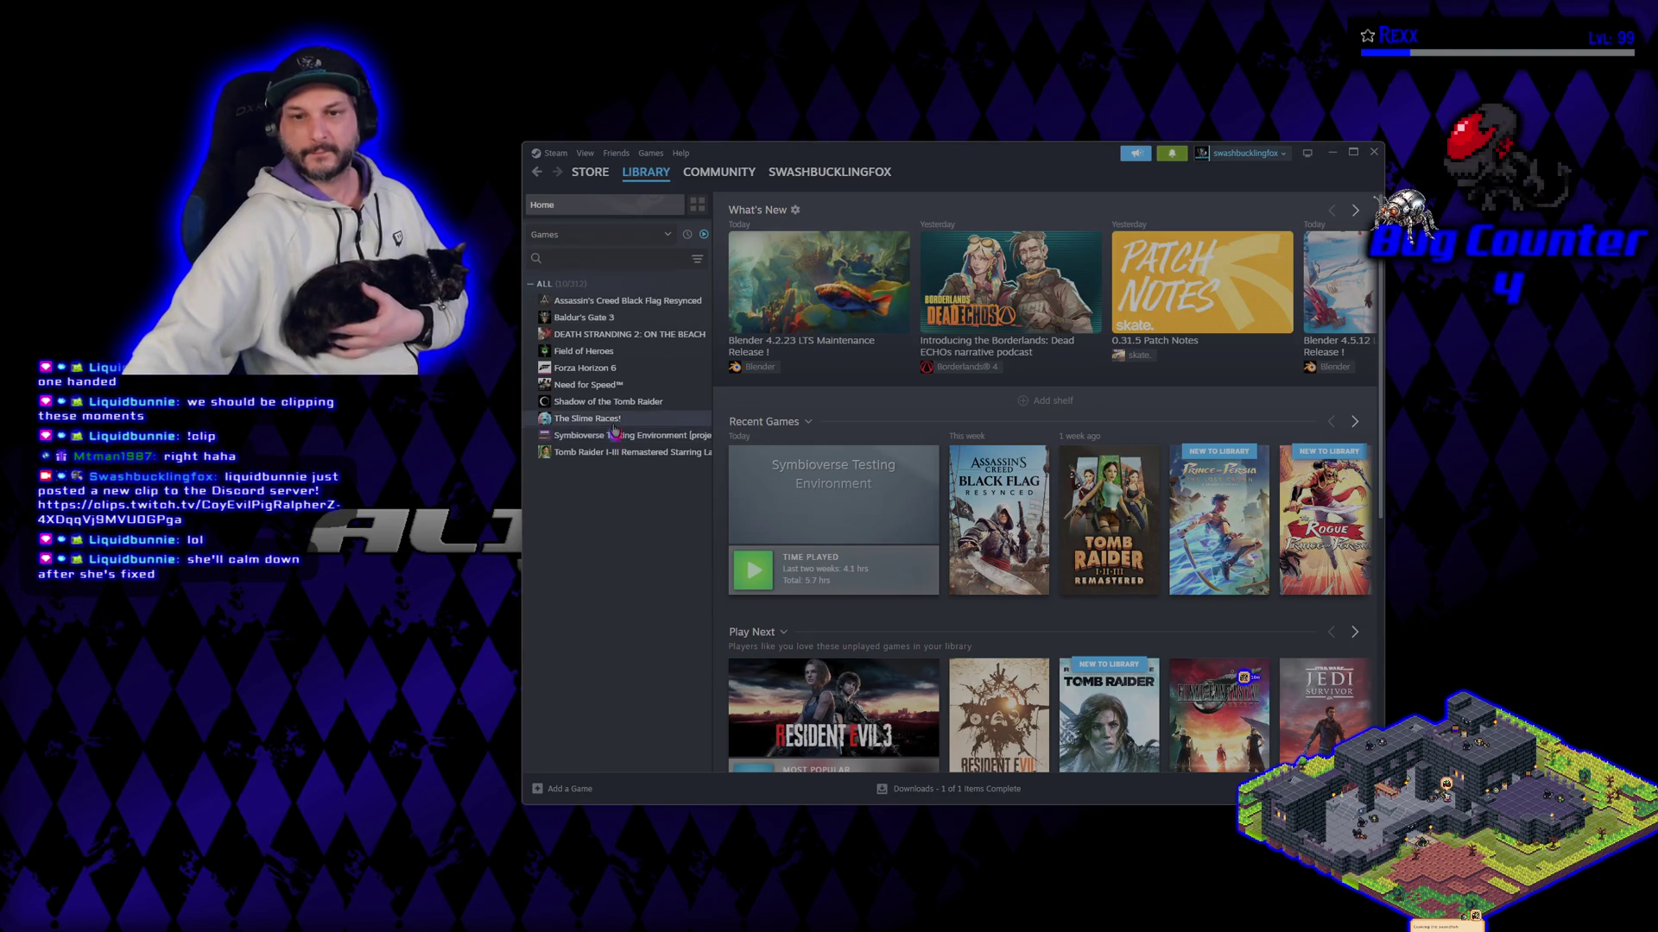
{"action": "left_click", "coordinate": [615, 433]}
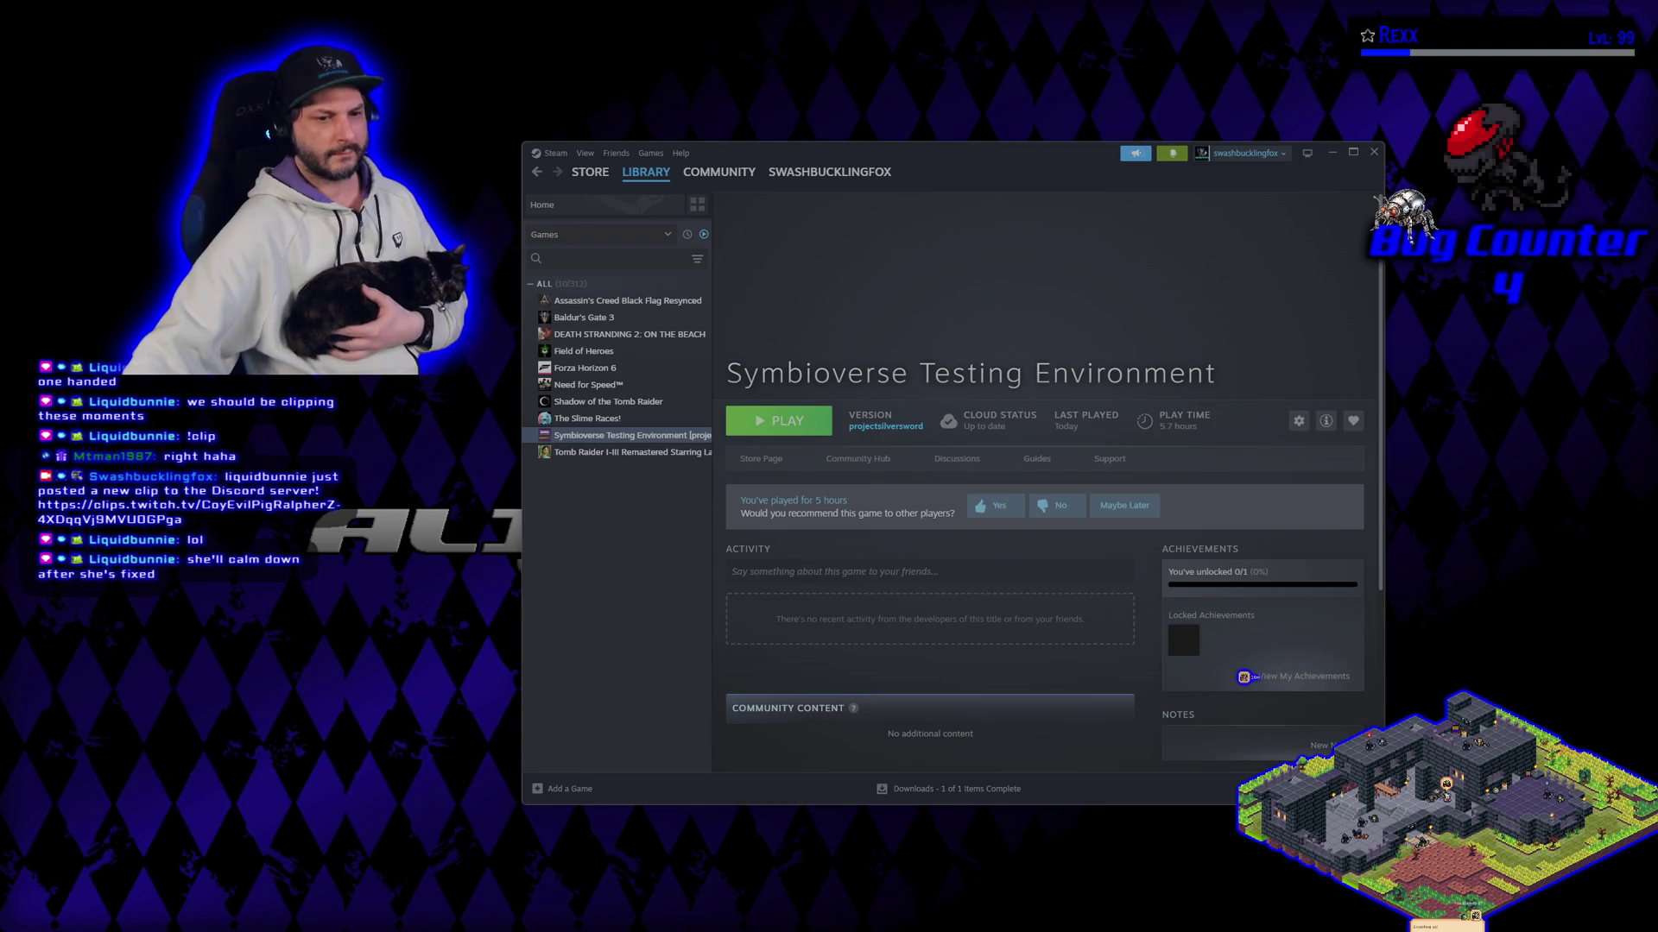
{"action": "left_click", "coordinate": [807, 426]}
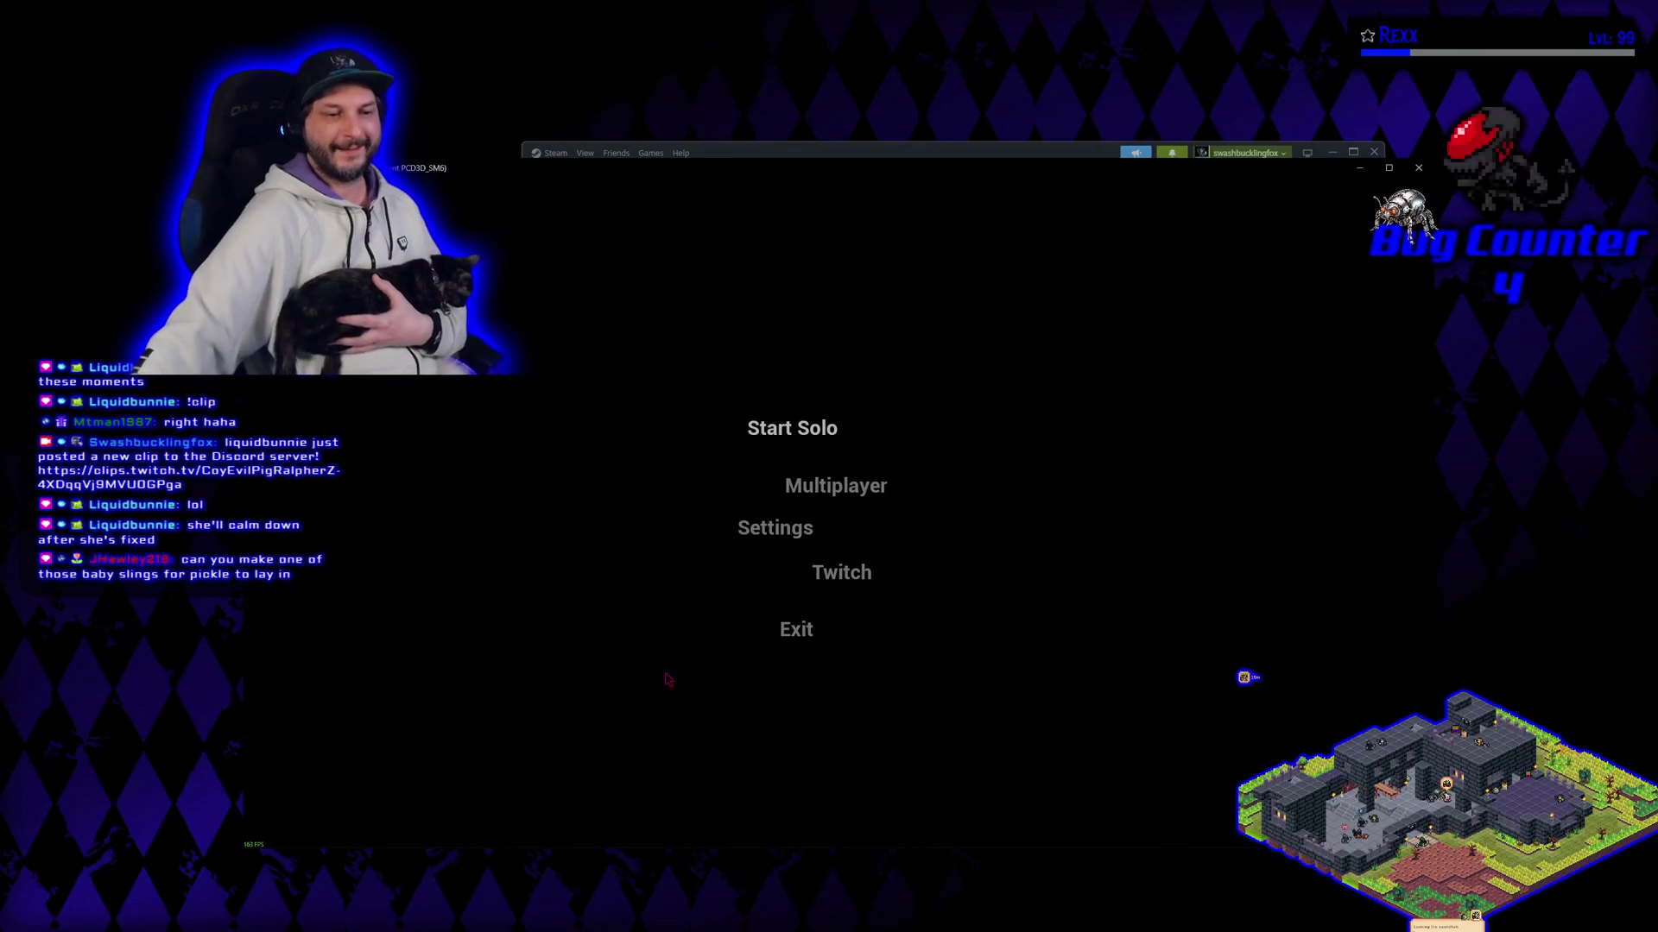
Step: Join the AlienshadowGames multiplayer session and confirm the Blue character
{"action": "left_click", "coordinate": [816, 486]}
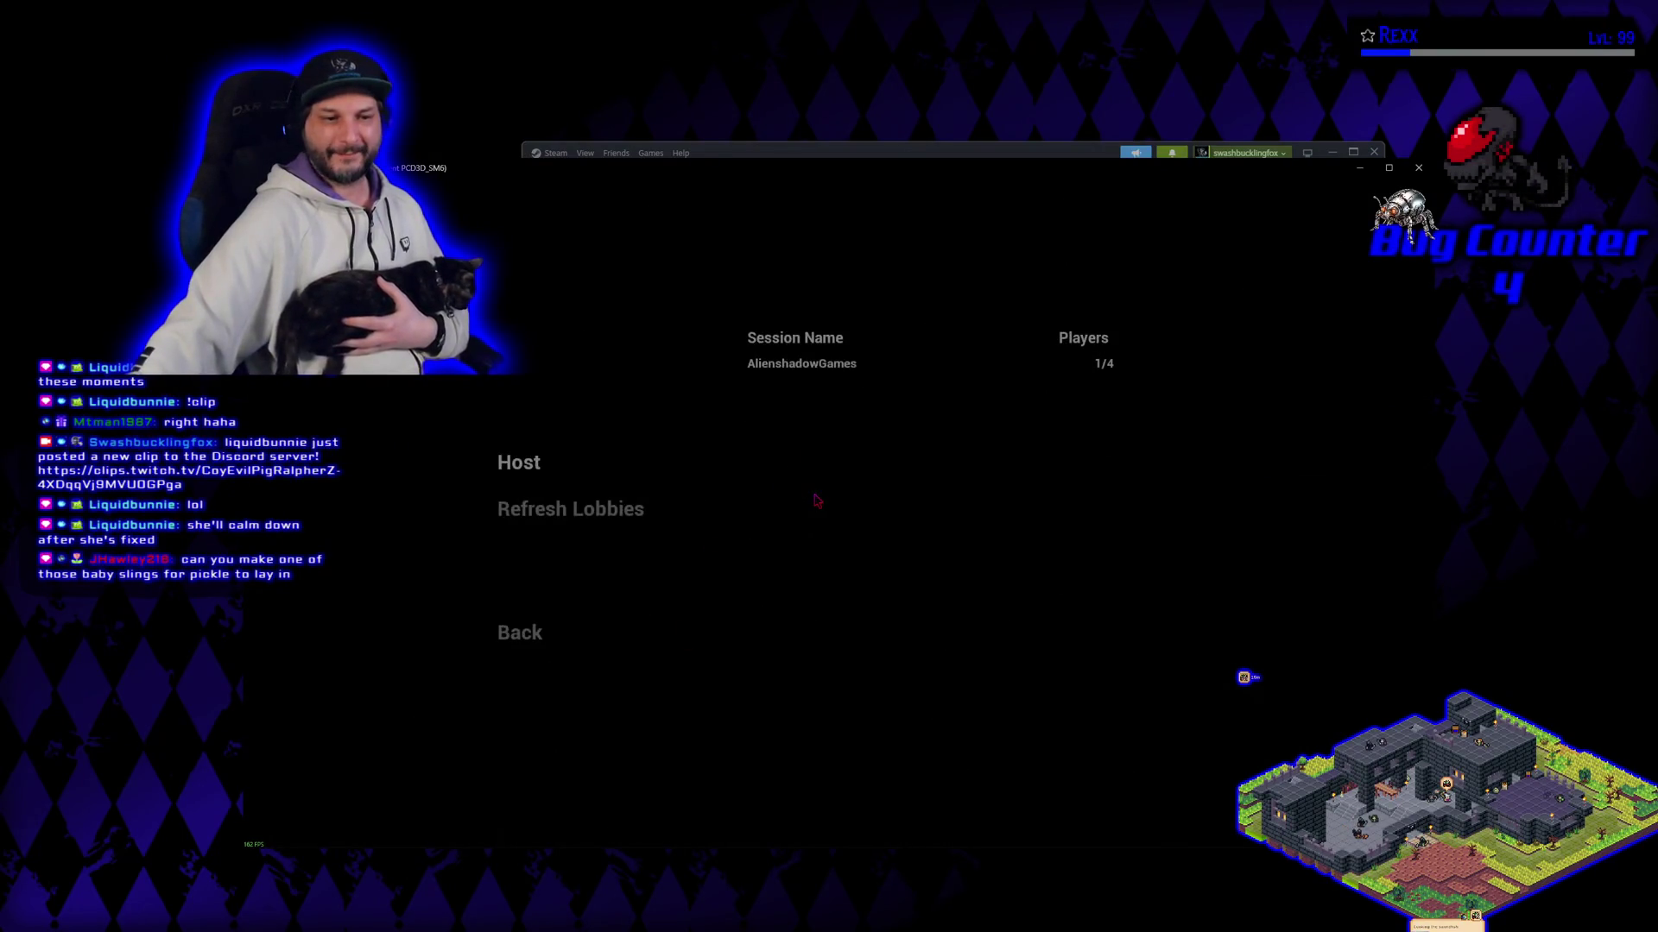
{"action": "left_click", "coordinate": [803, 375]}
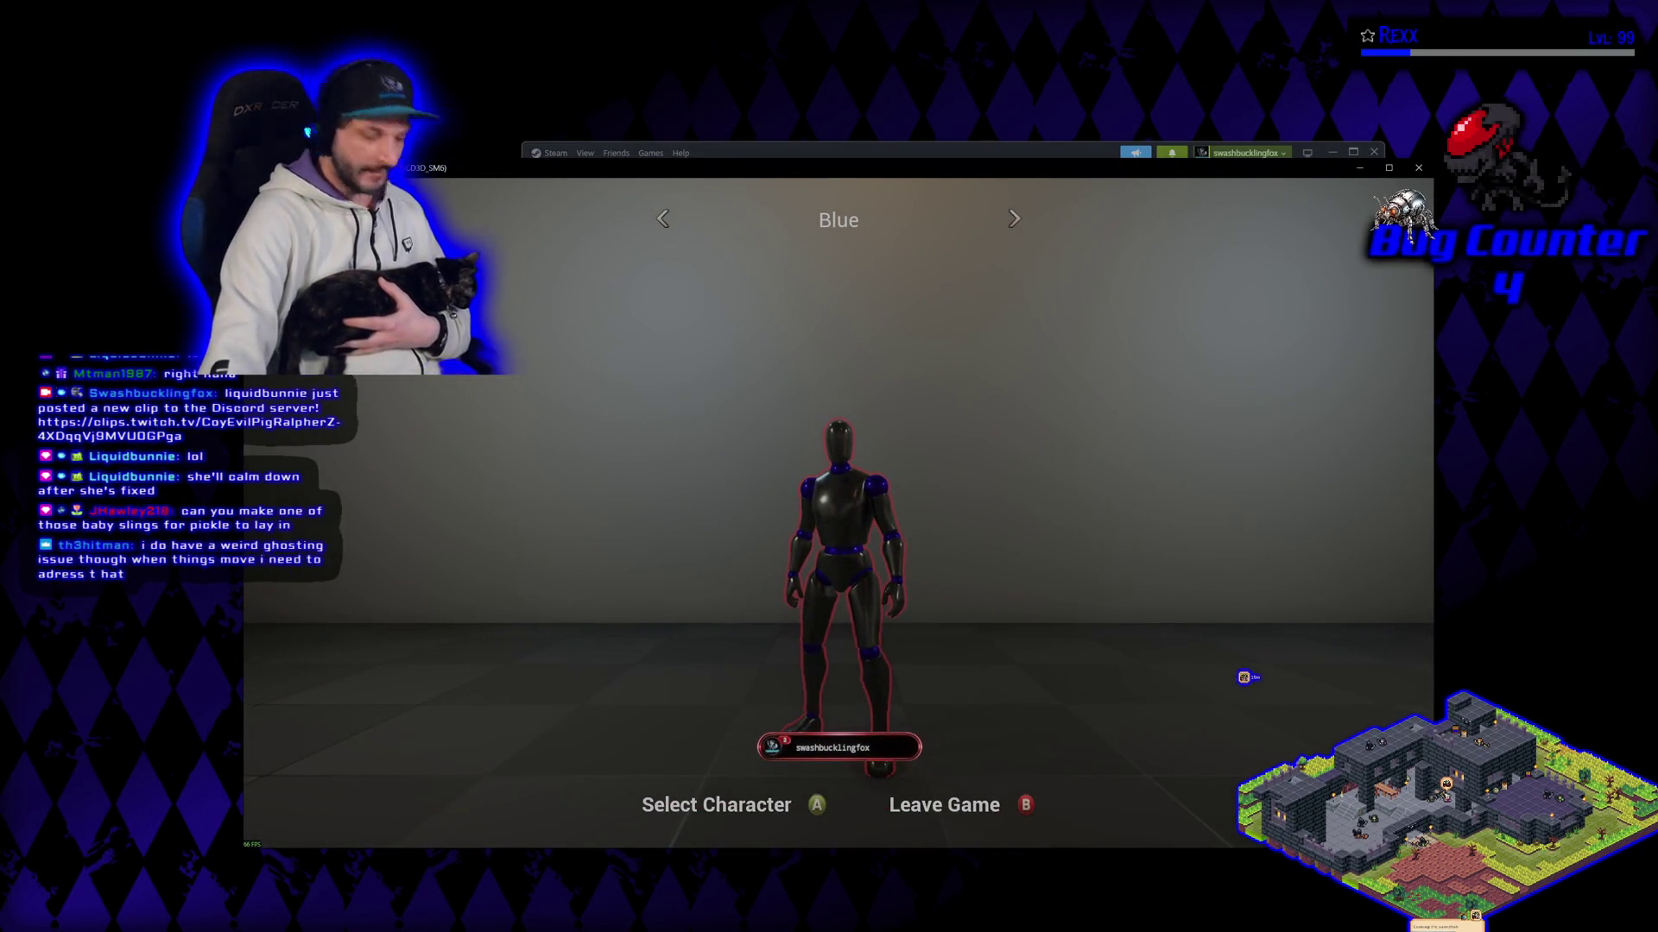
{"action": "key", "text": "Return"}
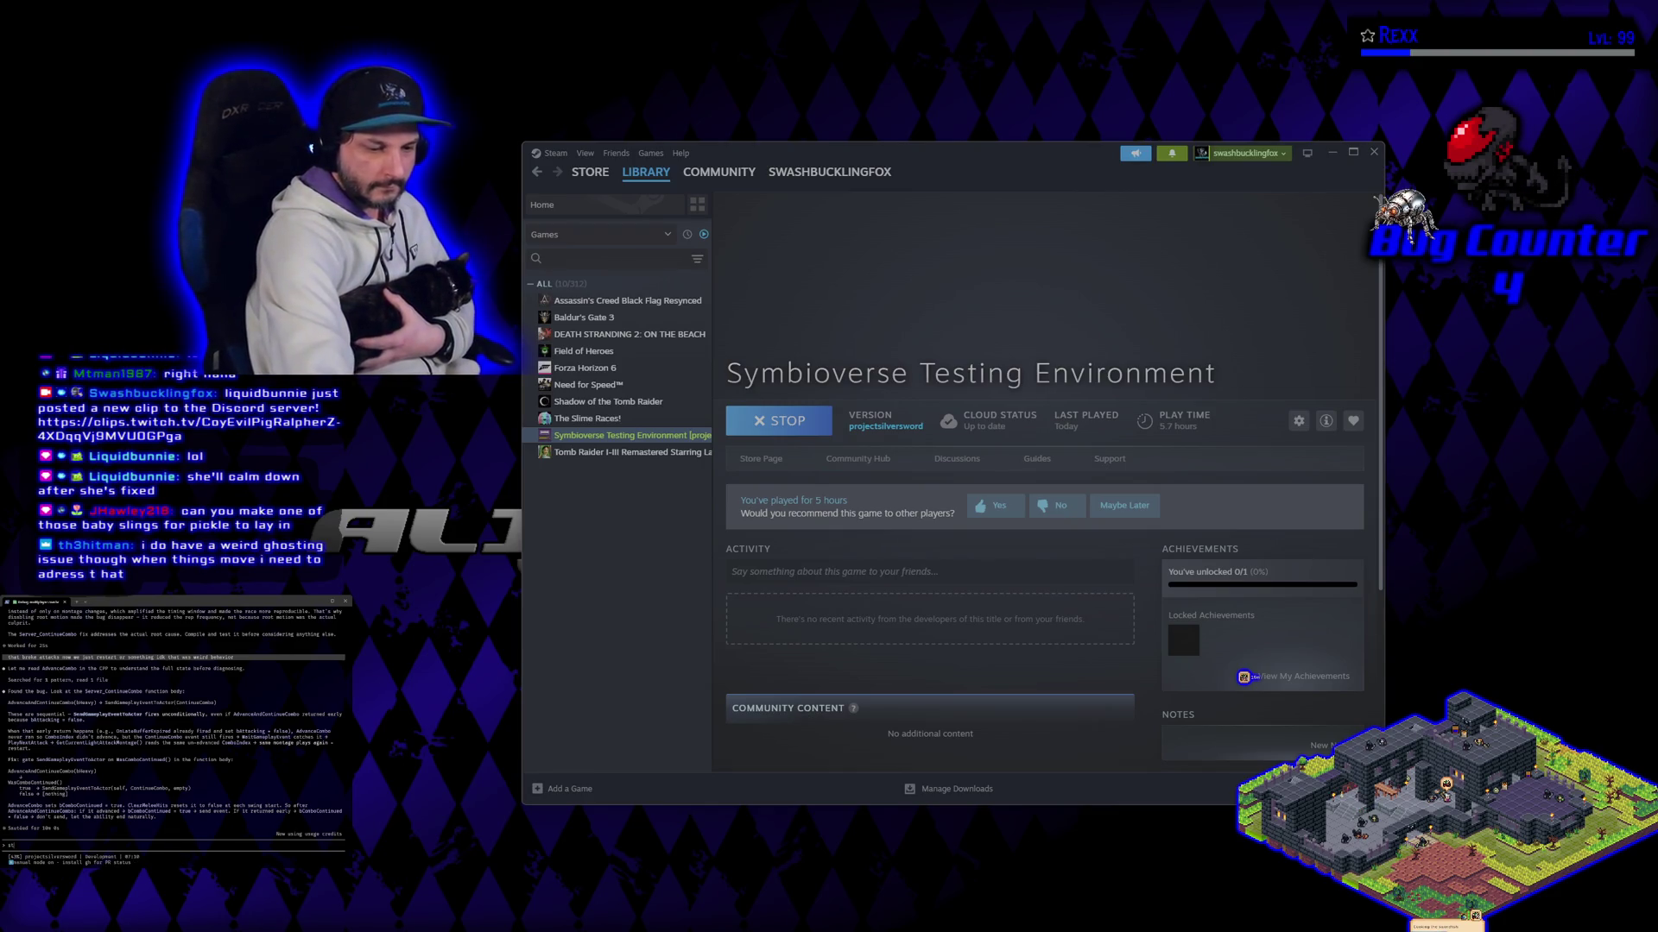
Step: Type a short note in the terminal that the bug still happens and send it
{"action": "type", "text": "ill"}
{"action": "type", "text": "appening."}
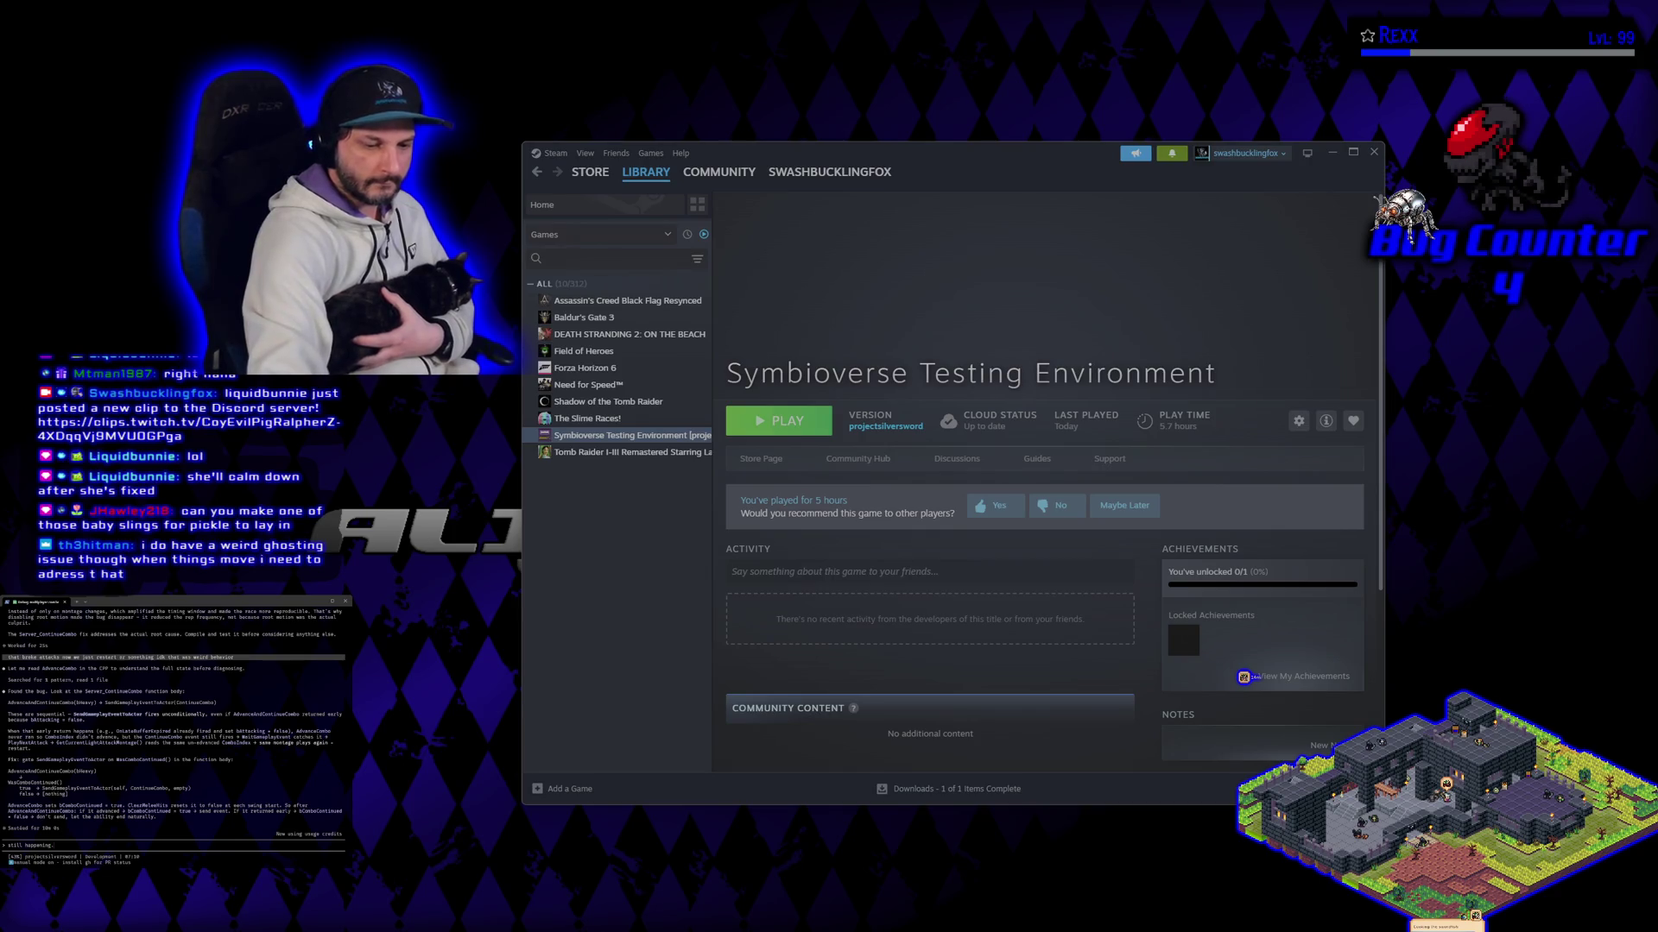
{"action": "type", "text": "r"}
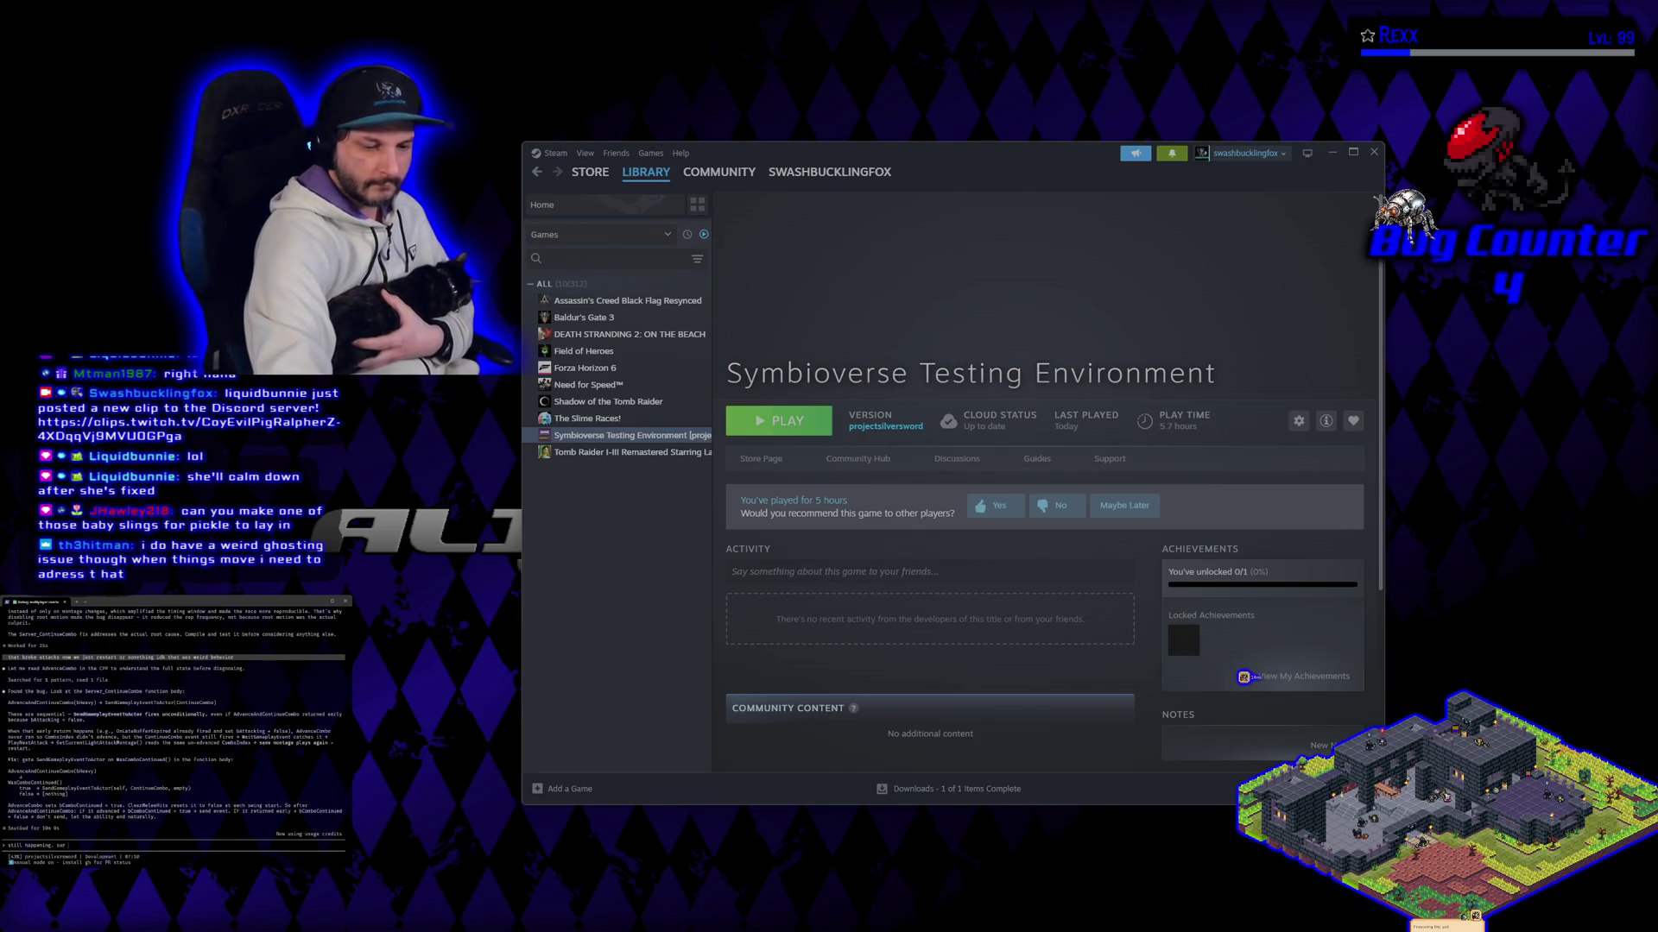
{"action": "type", "text": " in is i"}
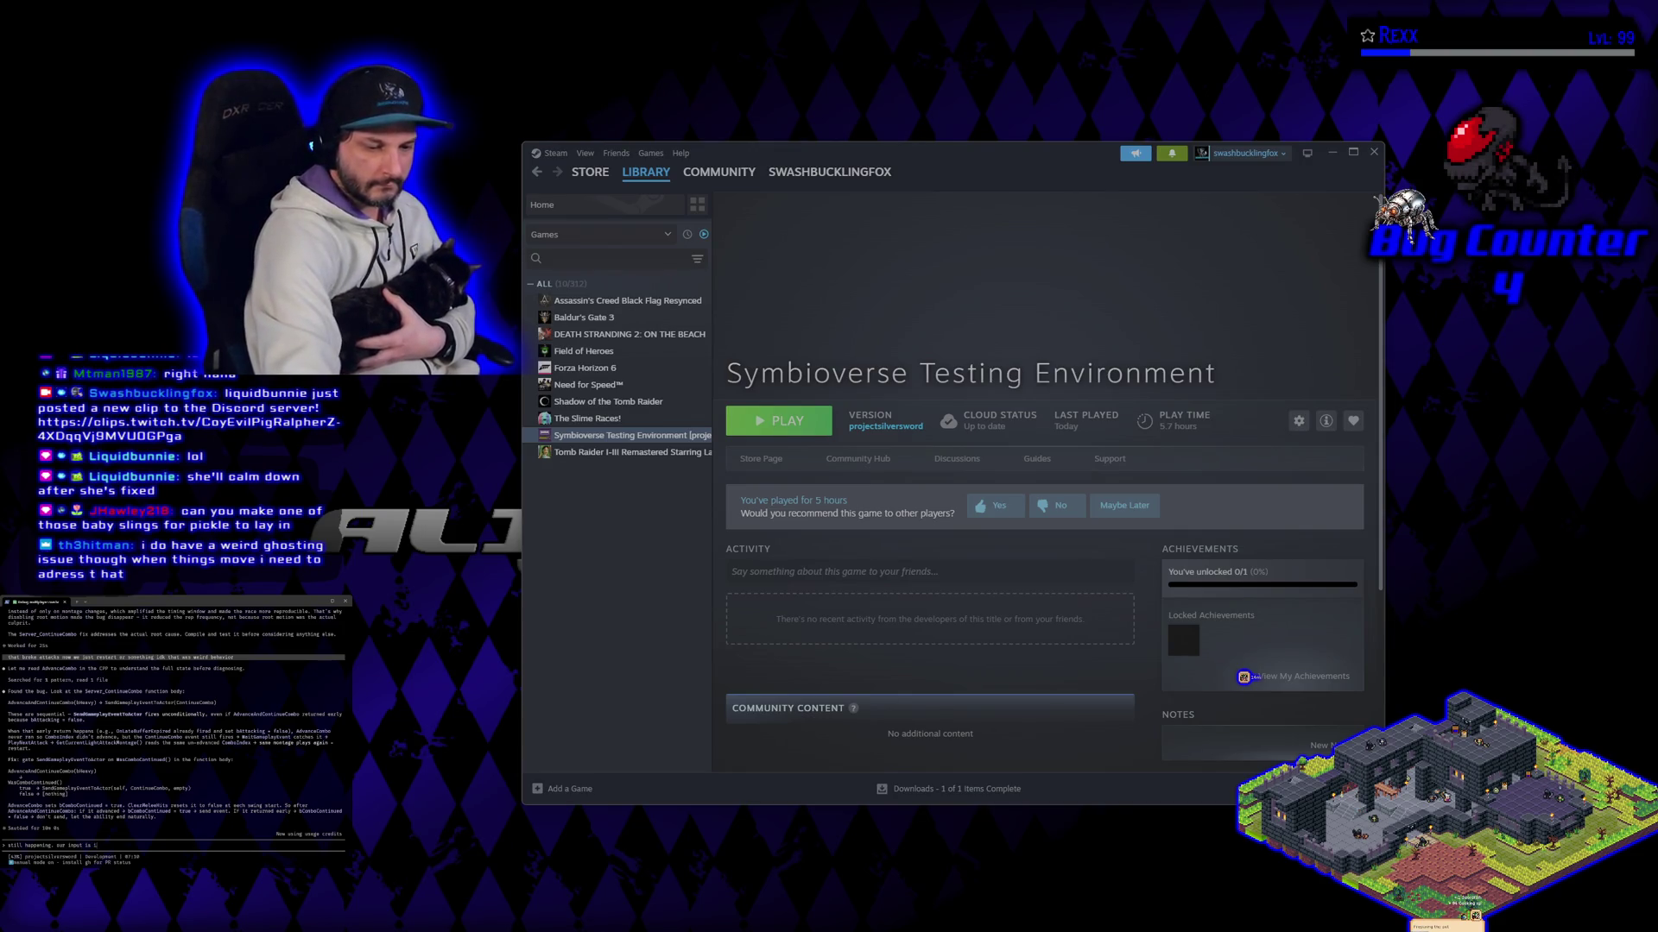
{"action": "type", "text": "rrupting"}
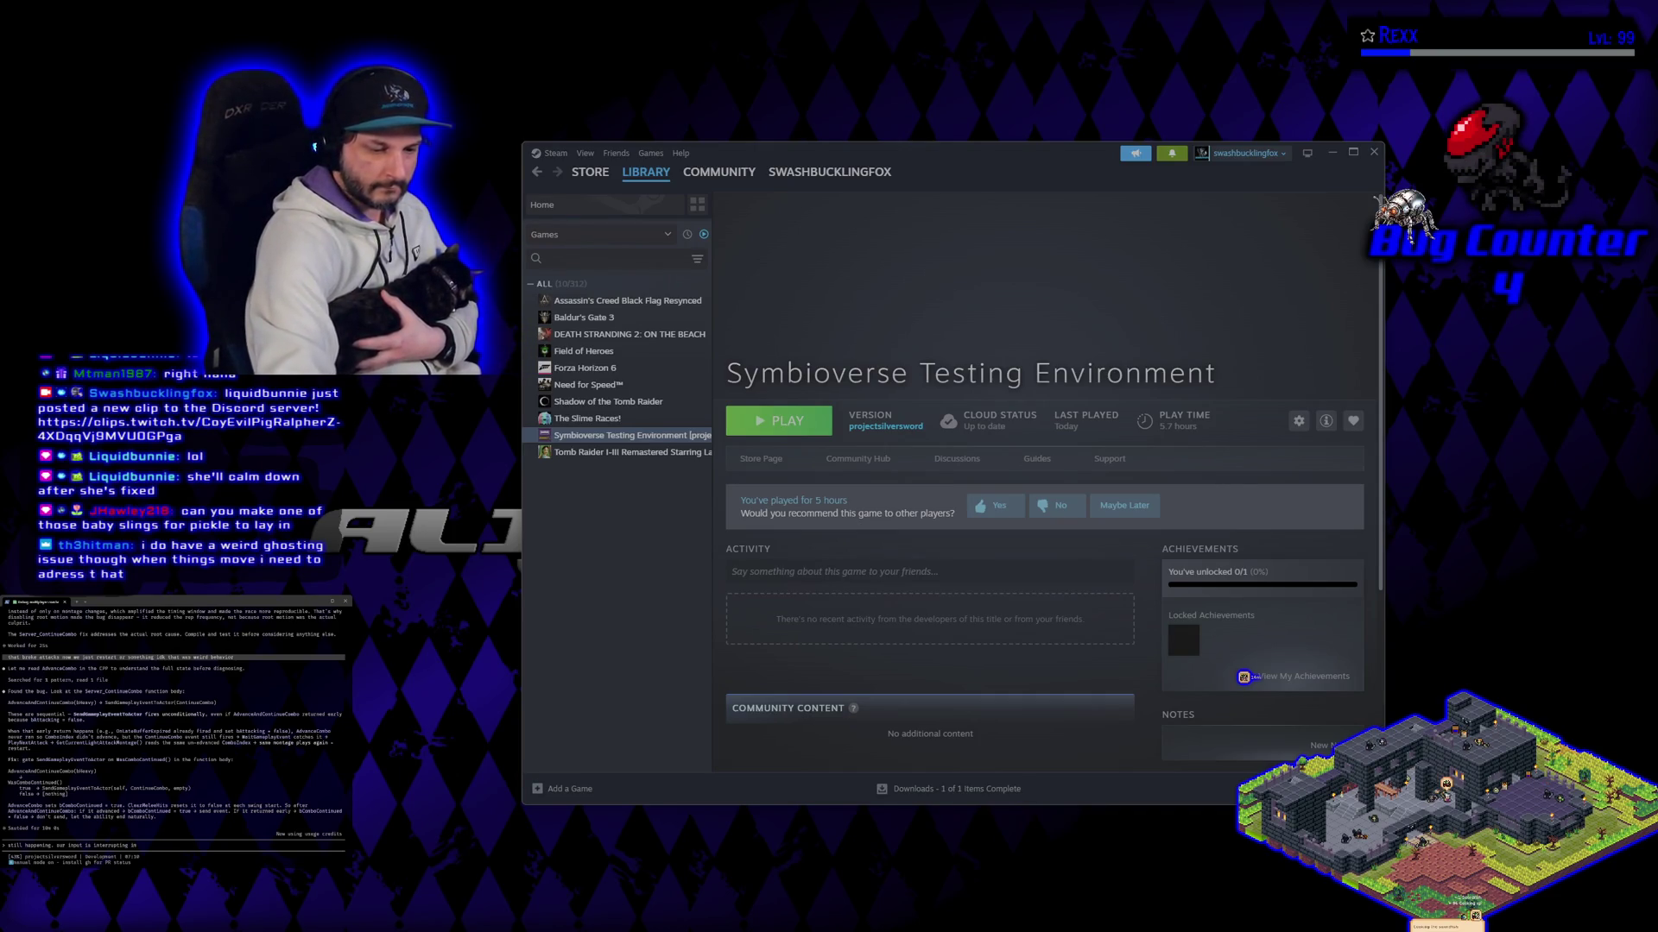
{"action": "type", "text": " in"}
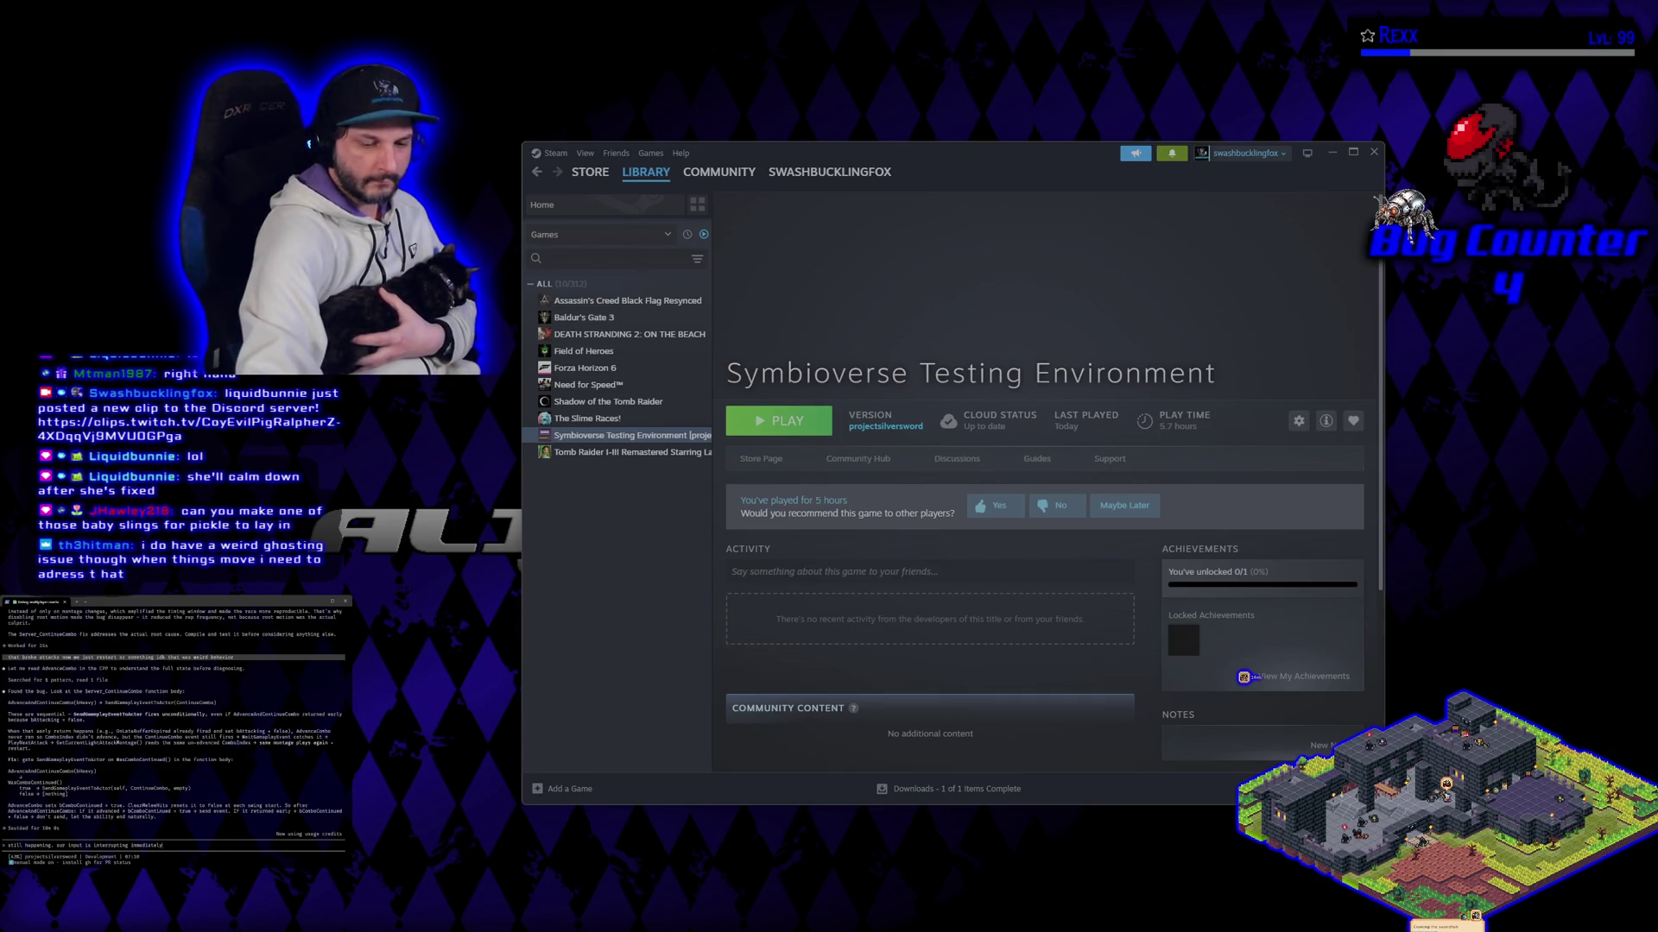
{"action": "key", "text": "Return"}
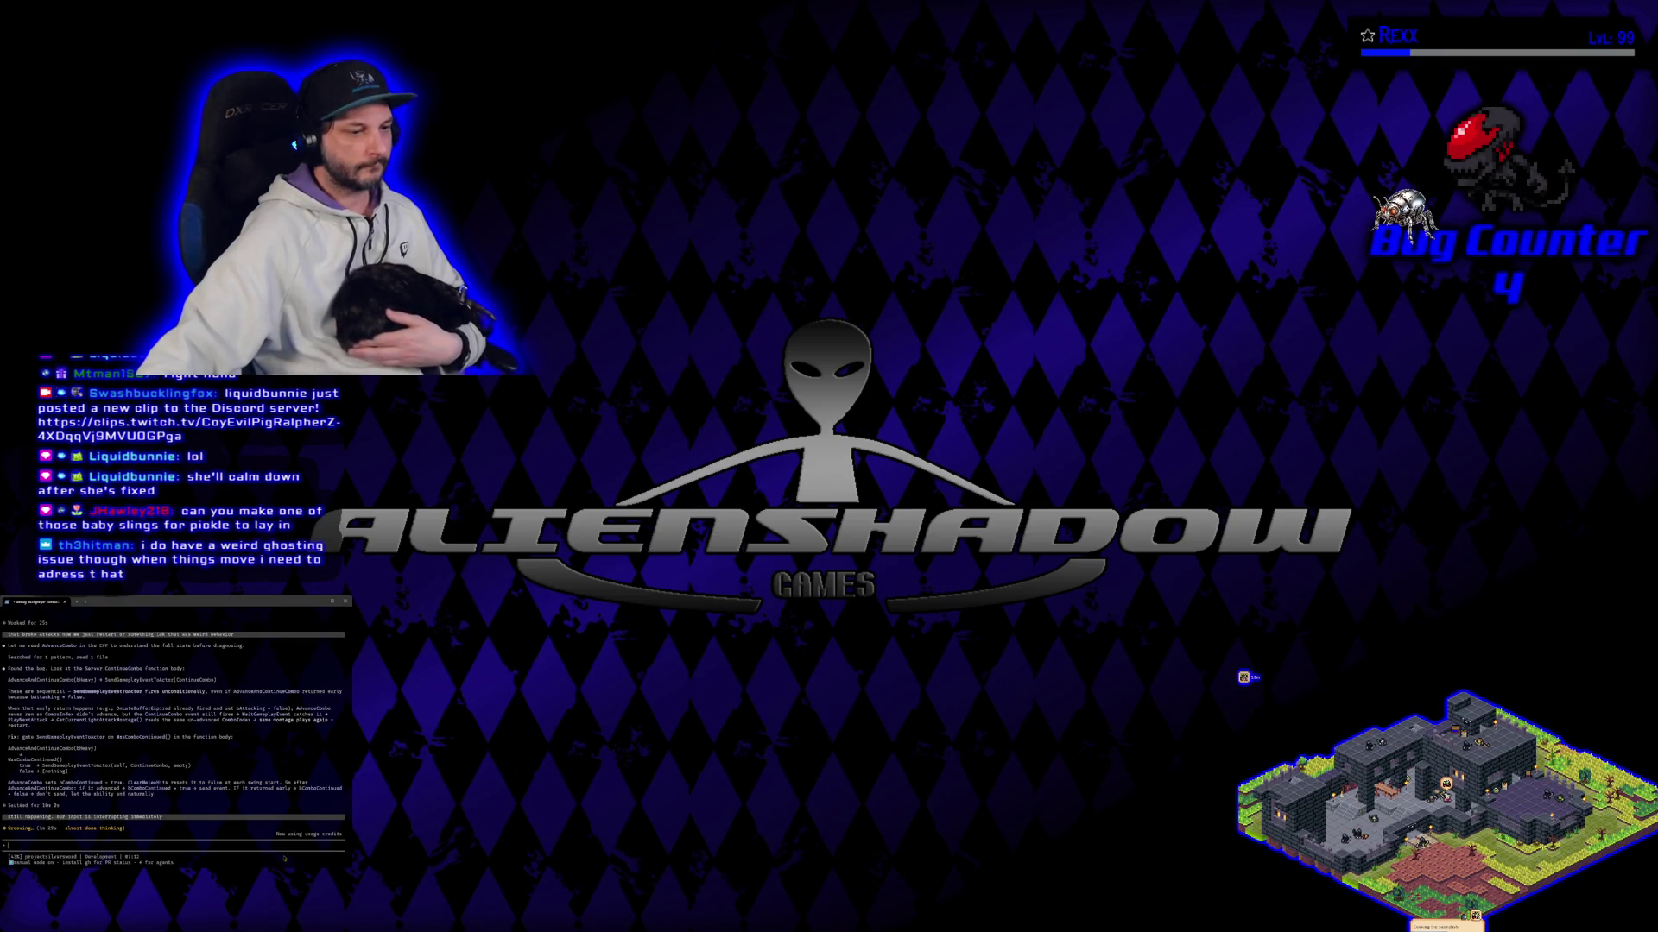
Step: Switch to Rider and rebuild the selected projects with the combat component fix
{"action": "key", "text": "alt+Tab"}
{"action": "left_click", "coordinate": [1312, 16]}
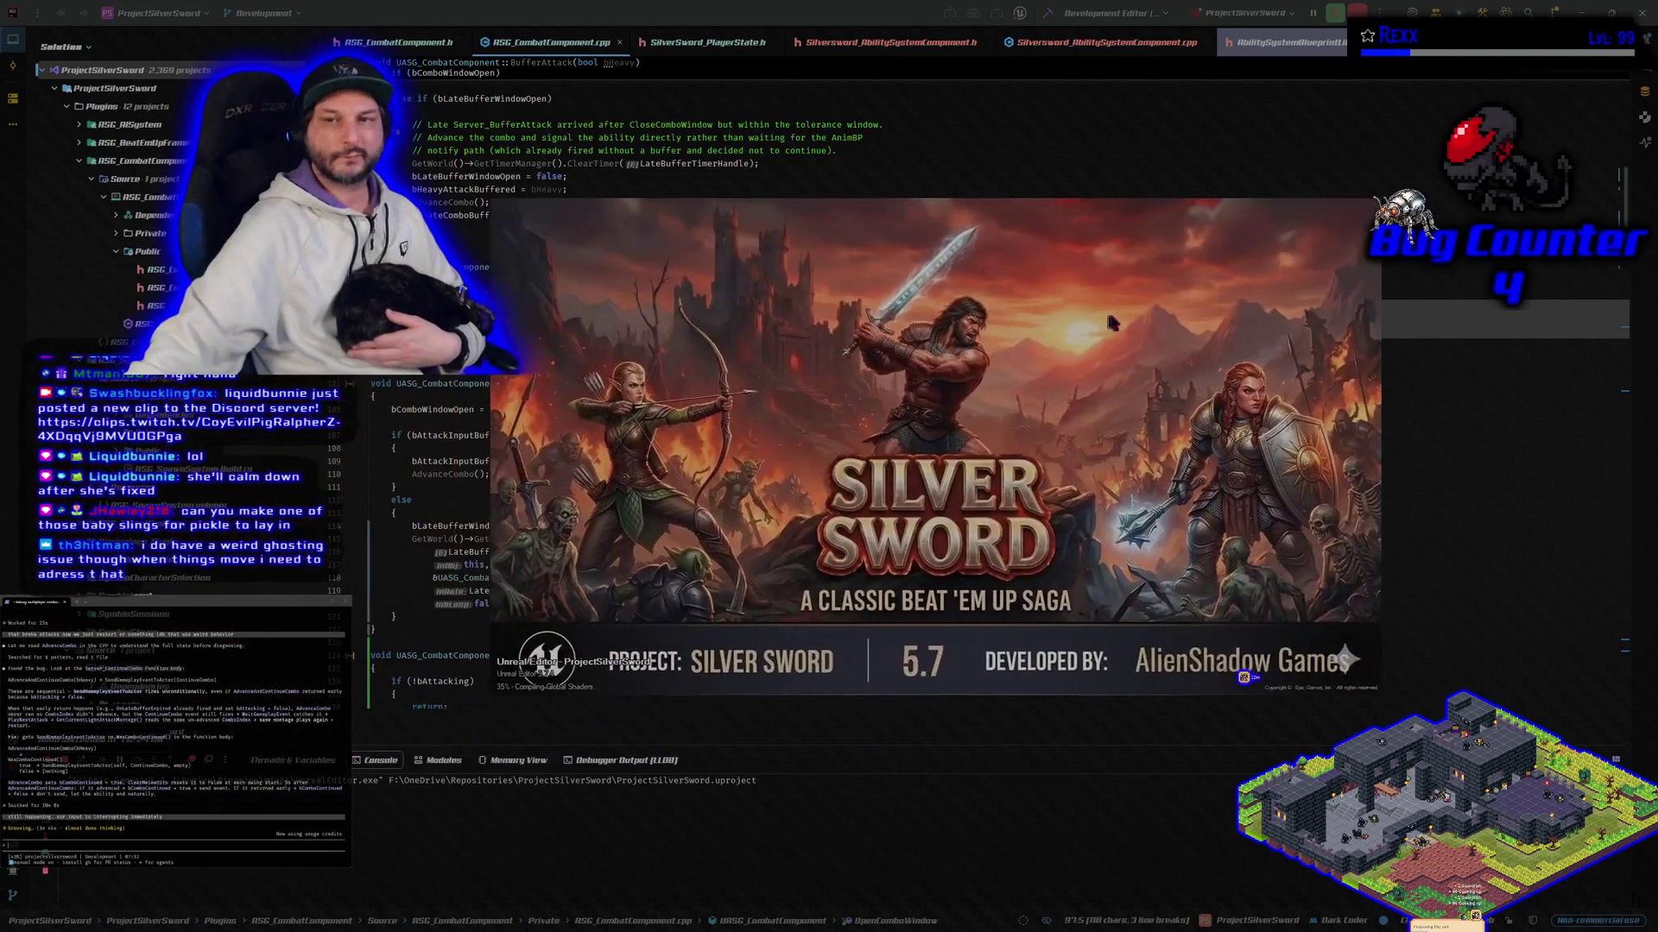
Step: Move the loading Unreal Editor splash screen slightly aside while the editor relaunches
{"action": "left_click_drag", "start_coordinate": [1108, 316], "coordinate": [1149, 309]}
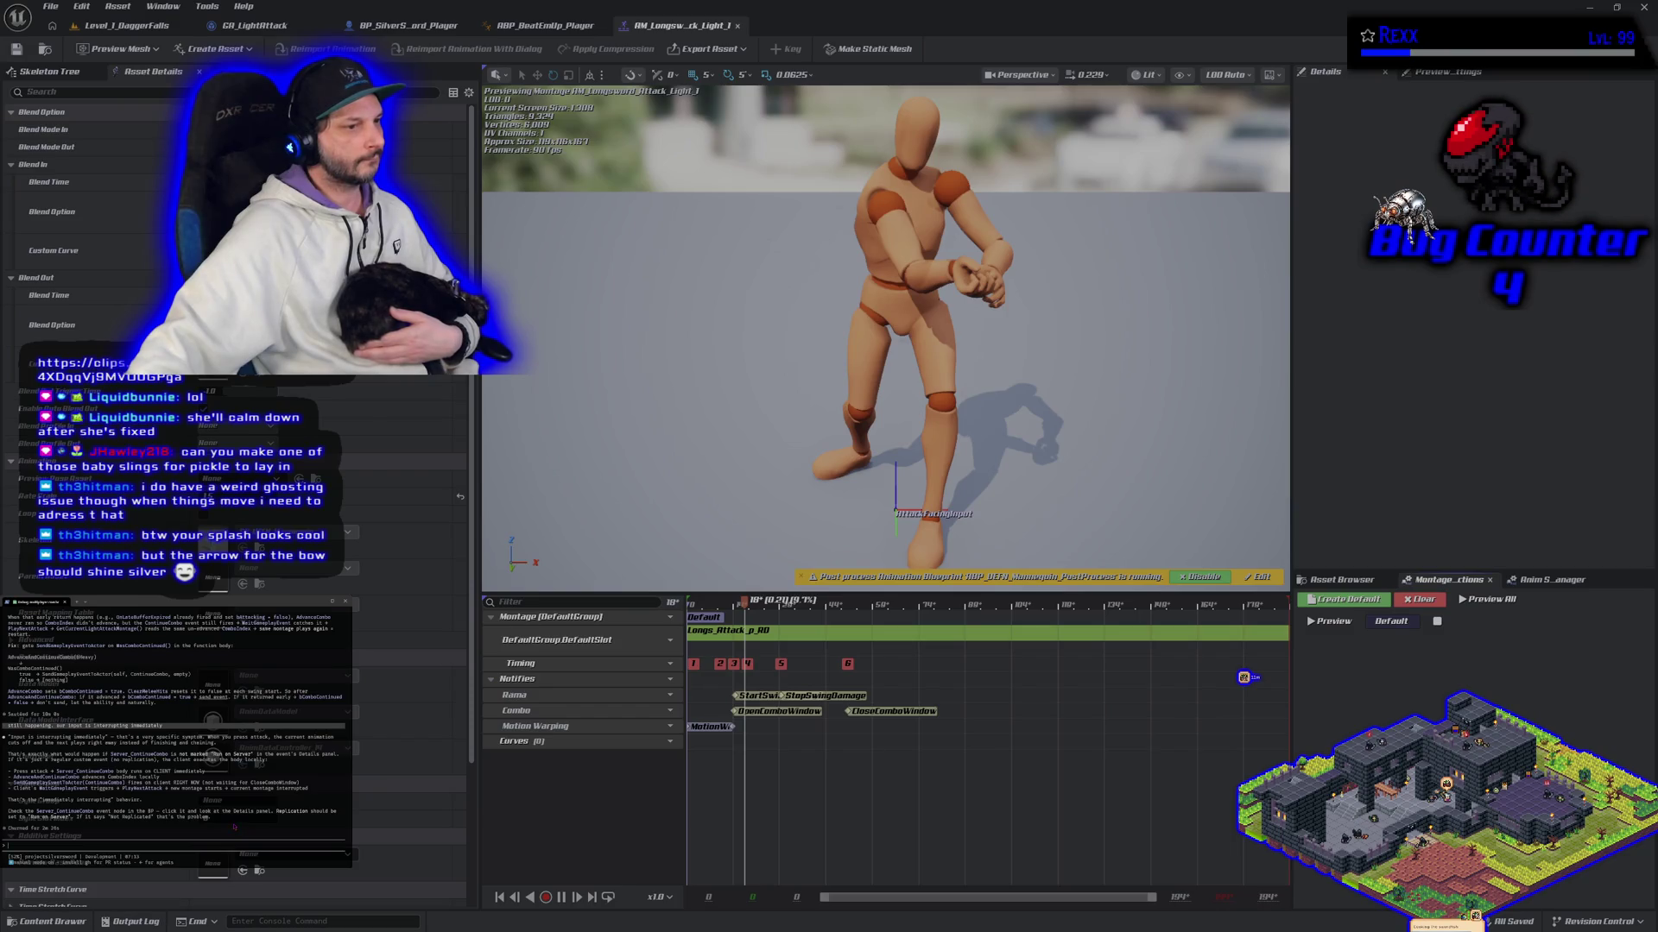
Step: Set the Server_ContinueCombo event to Run on Server, then compile and save BP_SilverSword_Player
{"action": "left_click", "coordinate": [406, 25]}
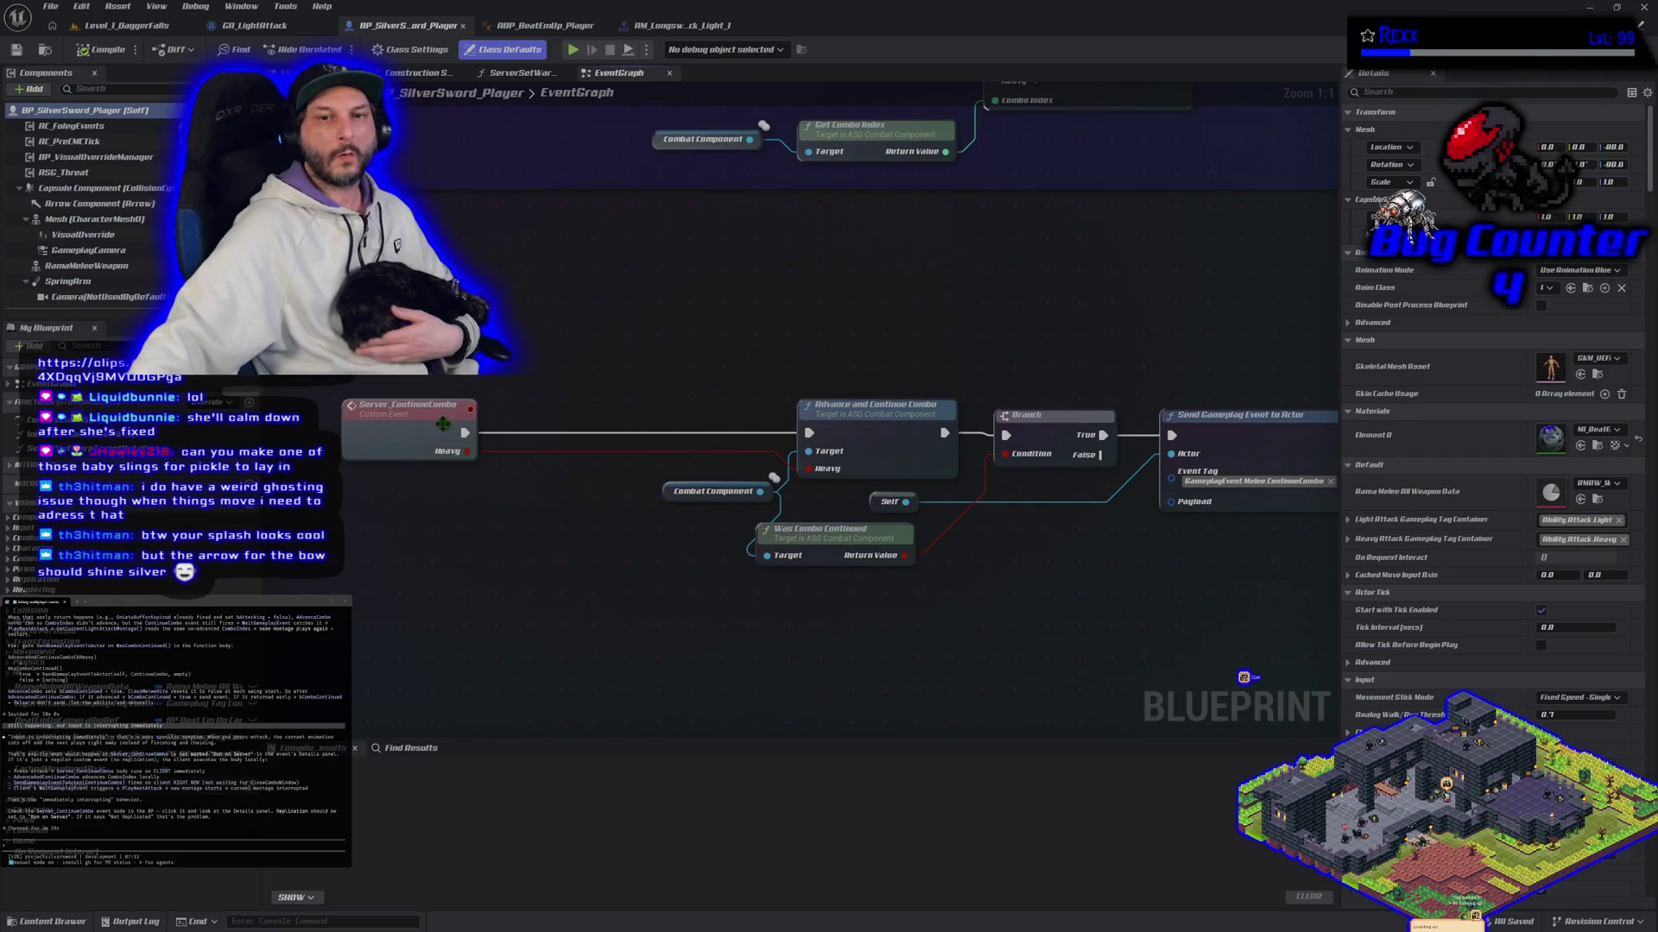
{"action": "left_click", "coordinate": [408, 405]}
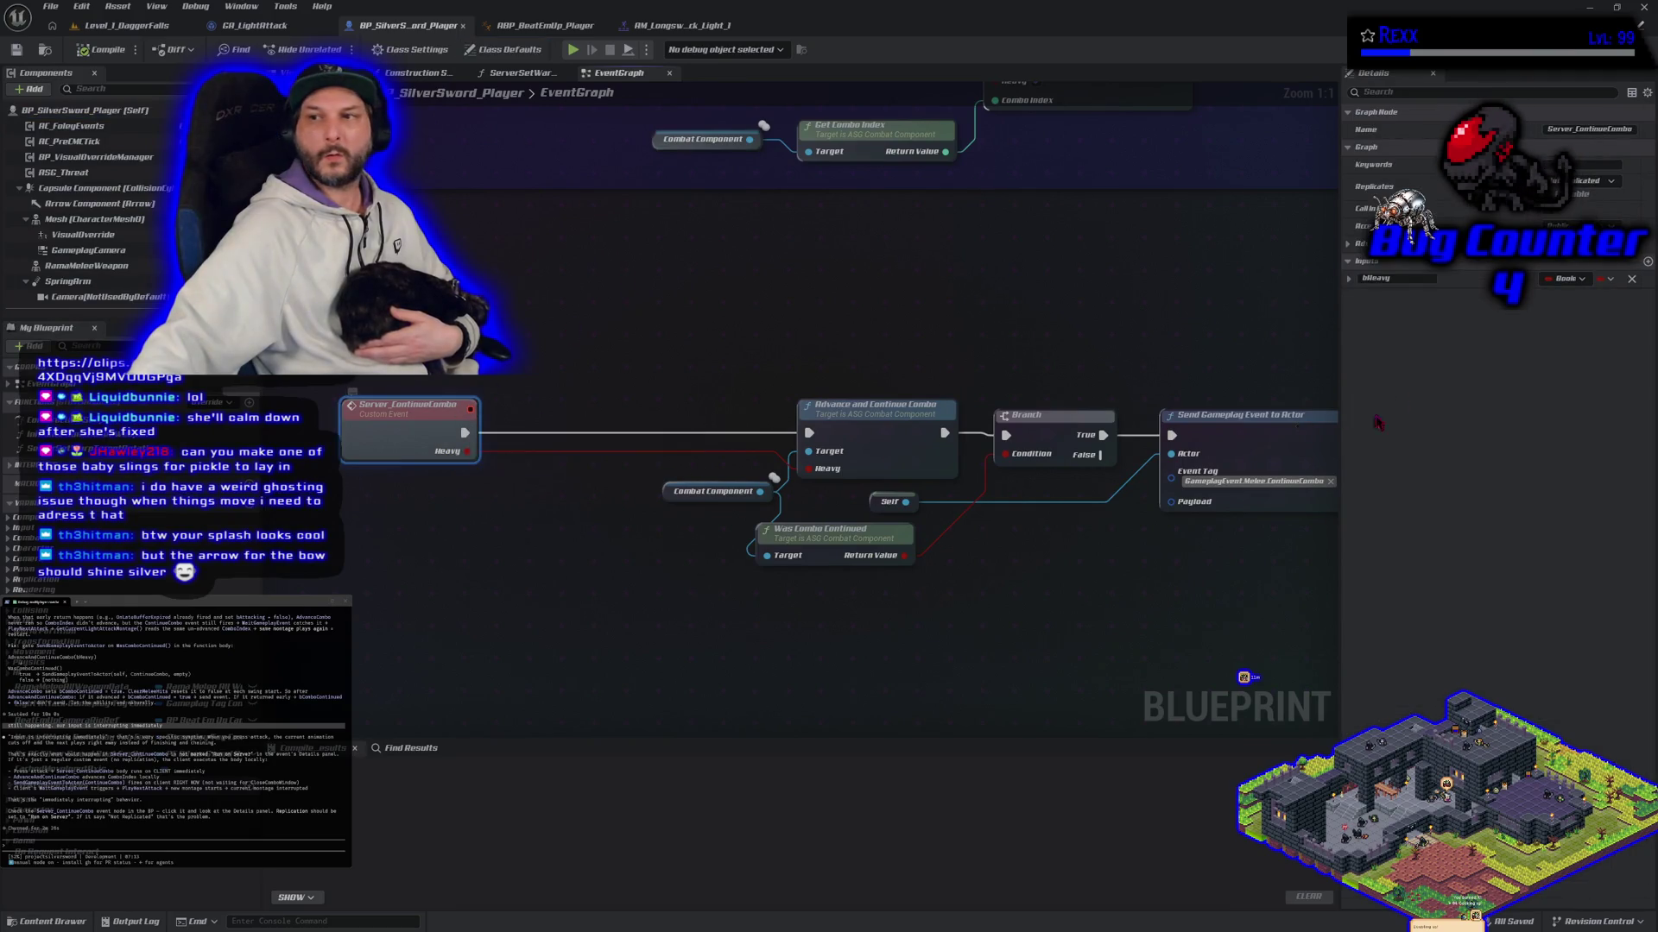
{"action": "left_click", "coordinate": [1596, 181]}
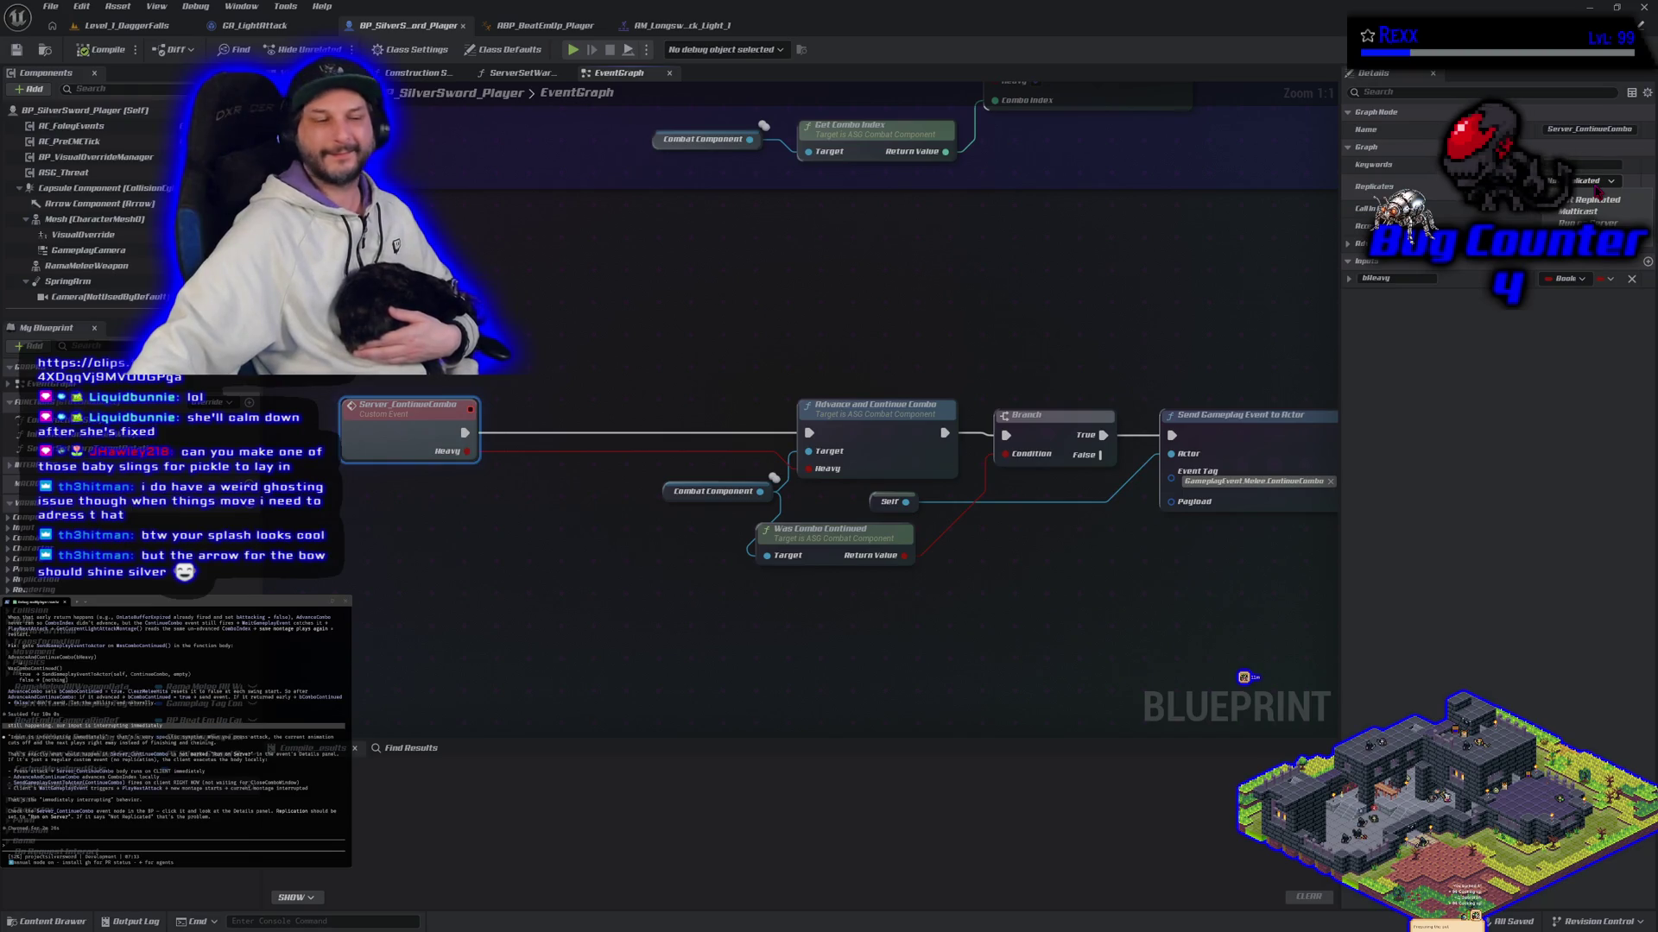
{"action": "left_click", "coordinate": [1589, 222]}
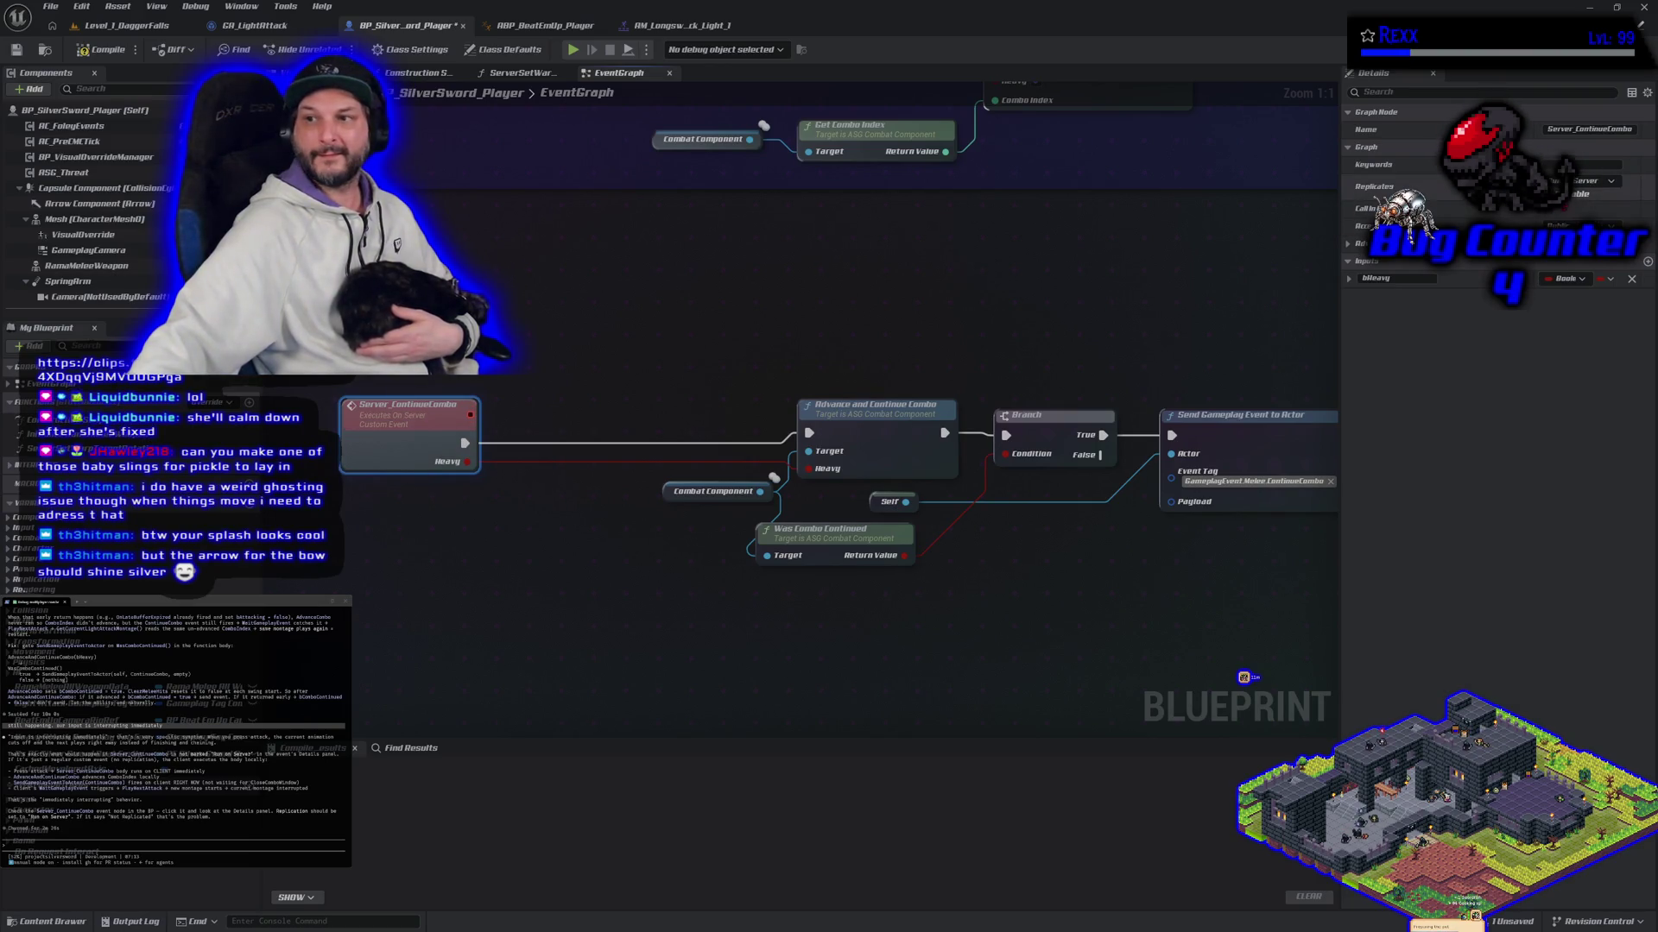
{"action": "left_click", "coordinate": [78, 52]}
{"action": "left_click", "coordinate": [16, 50]}
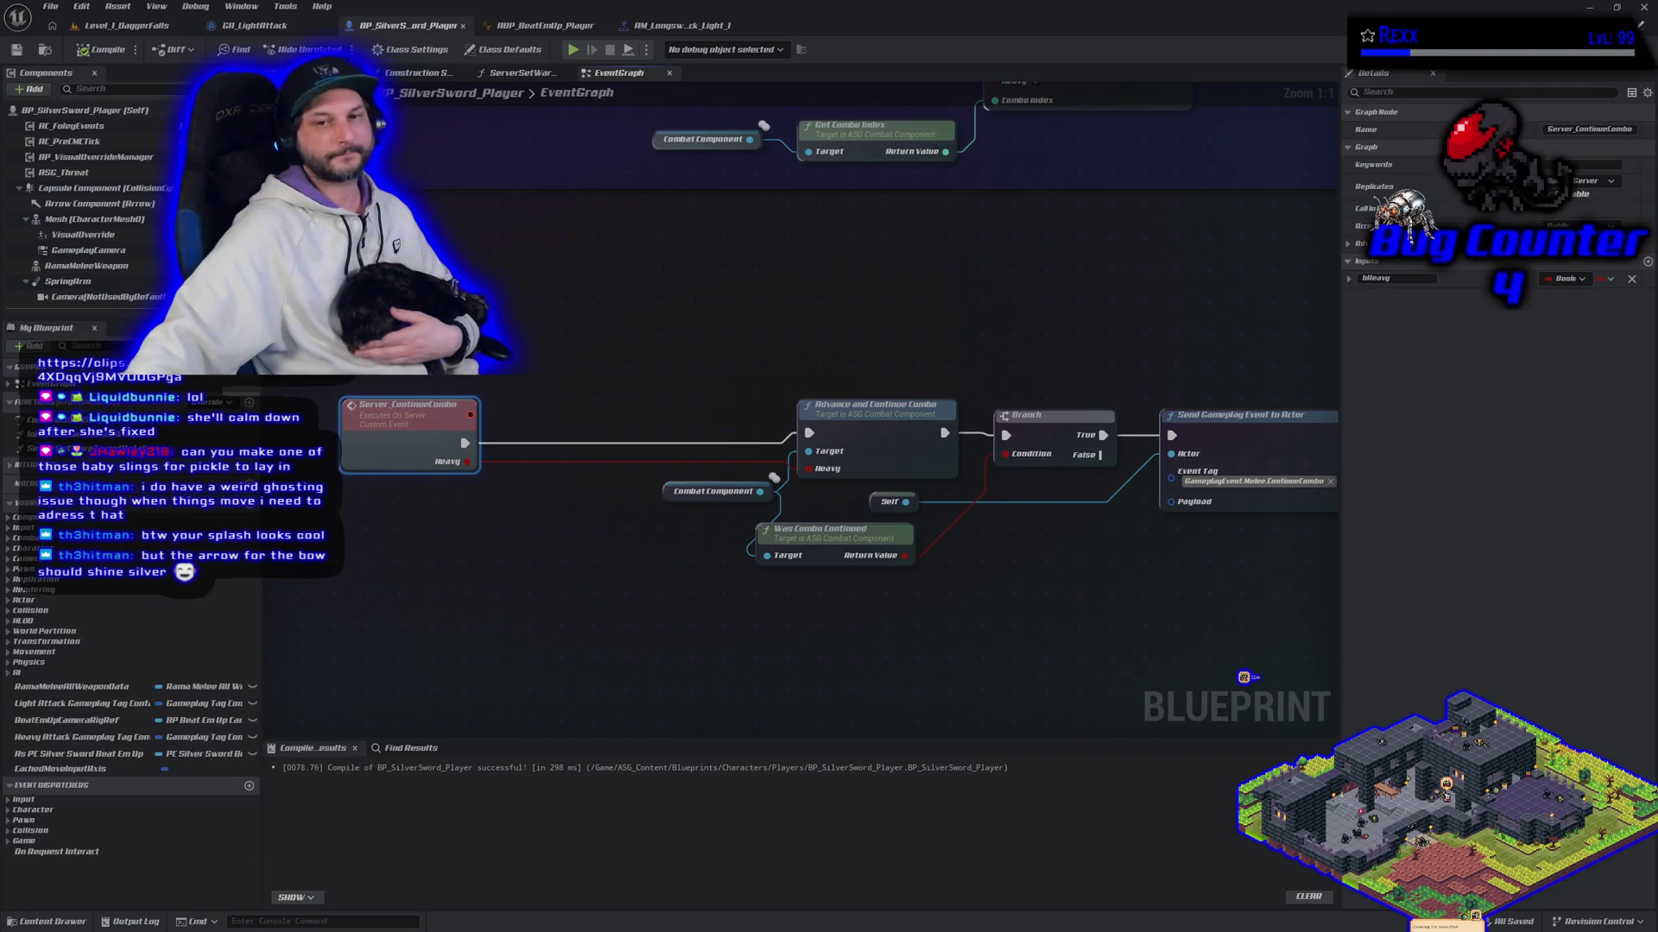
Step: Deselect the event node, look over the graph, and return to the main level editor
{"action": "left_click", "coordinate": [651, 557]}
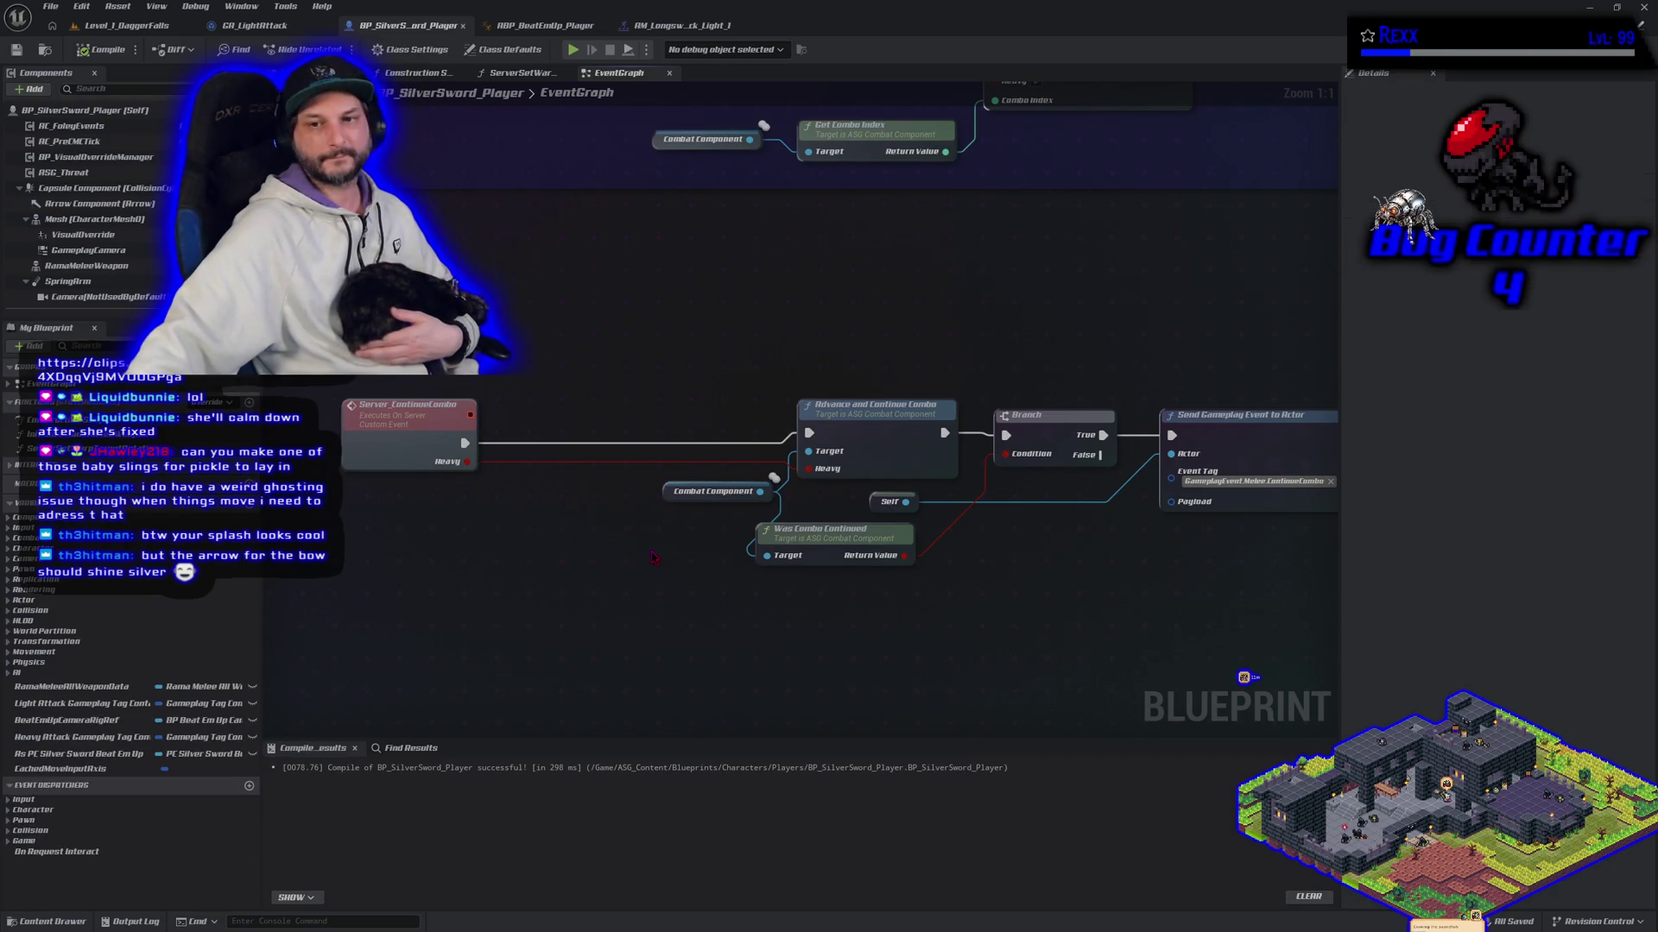
{"action": "scroll", "coordinate": [652, 557], "scroll_direction": "down", "scroll_amount": 3}
{"action": "scroll", "coordinate": [652, 556], "scroll_direction": "up", "scroll_amount": 3}
{"action": "scroll", "coordinate": [652, 557], "scroll_direction": "down", "scroll_amount": 1}
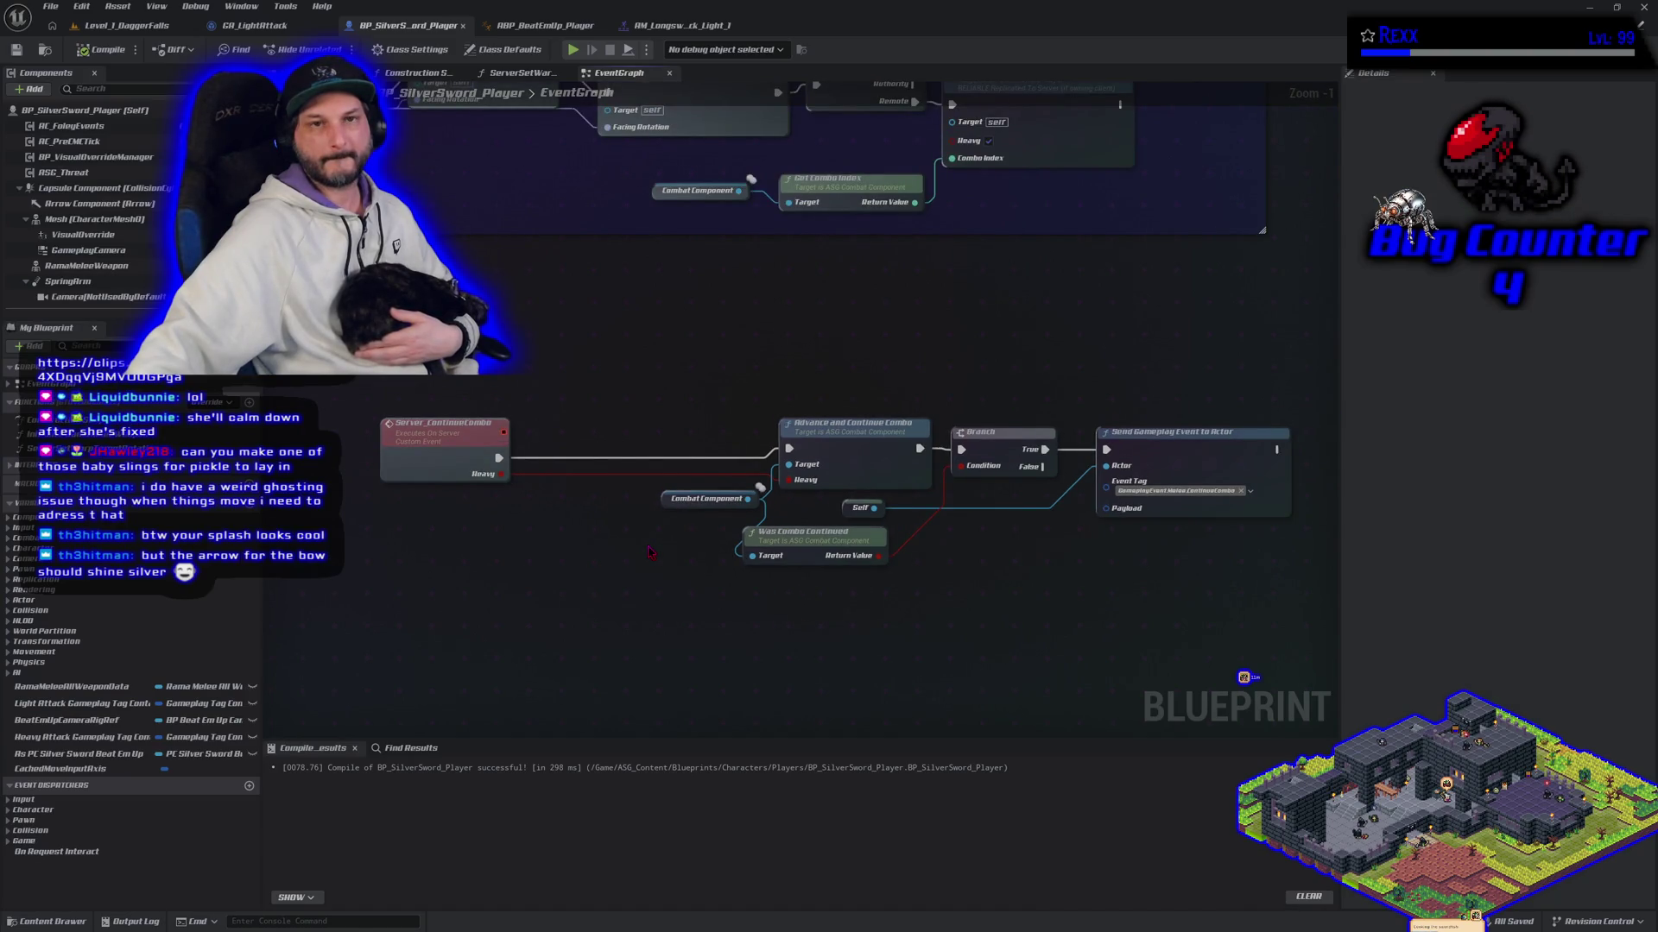
{"action": "left_click", "coordinate": [160, 26]}
Step: Package the project for Windows and wait for BUILD SUCCESSFUL before switching back to the code editor
{"action": "left_click", "coordinate": [252, 6]}
{"action": "mouse_move", "coordinate": [302, 51]}
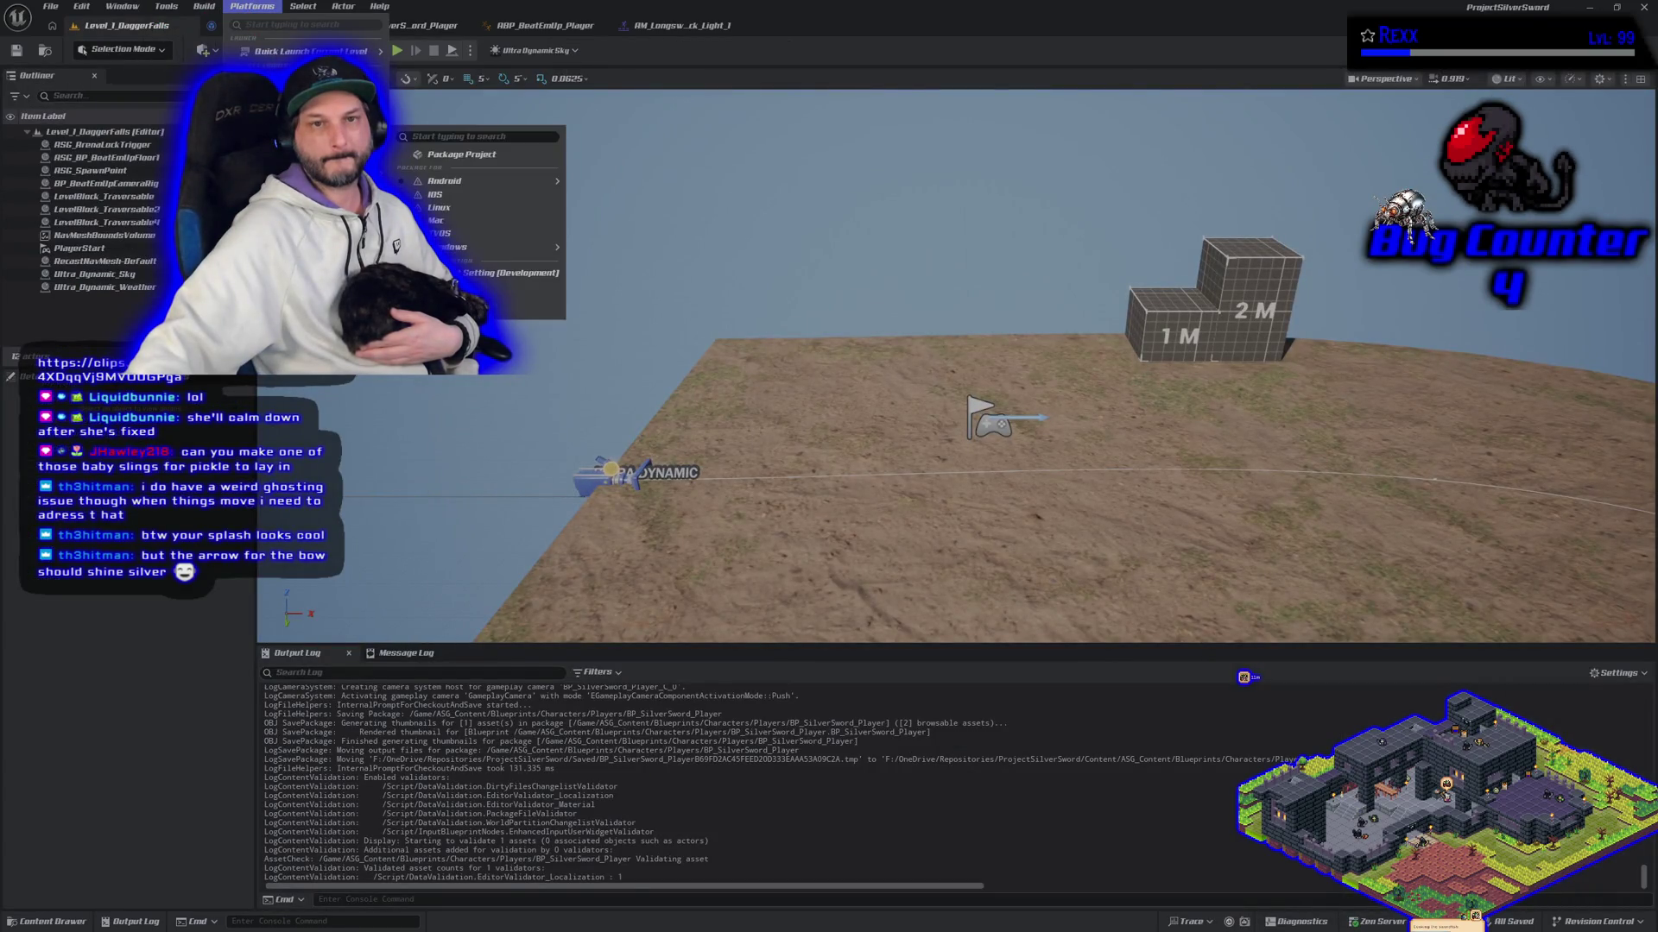
{"action": "left_click", "coordinate": [455, 162]}
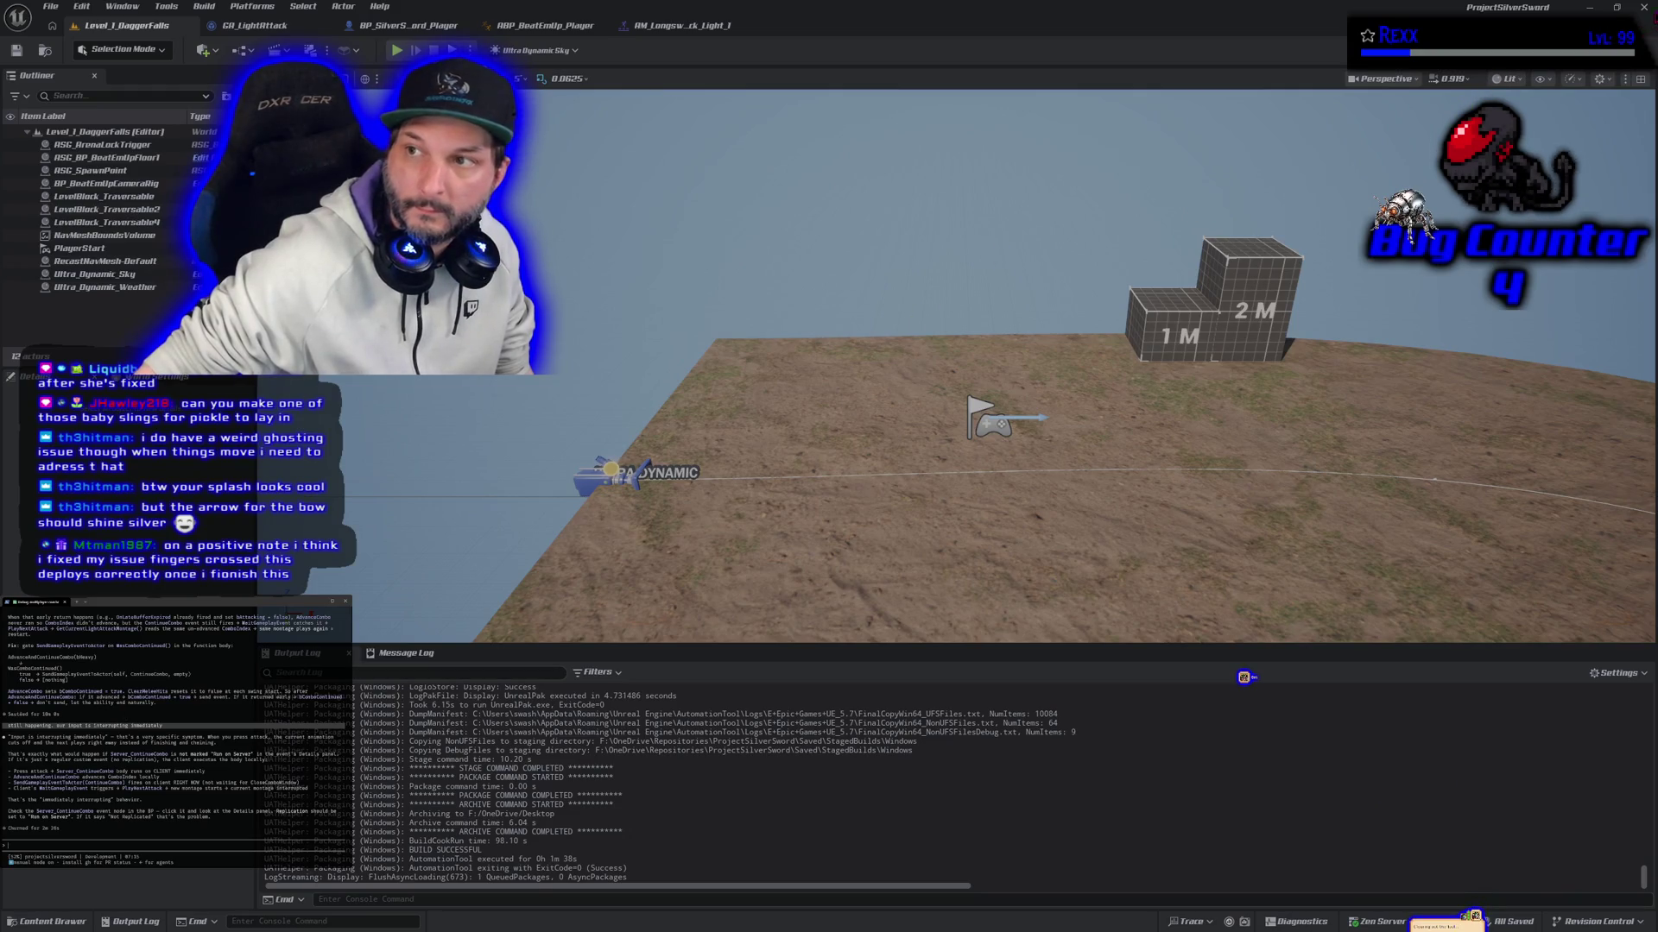
{"action": "key", "text": "alt+Tab"}
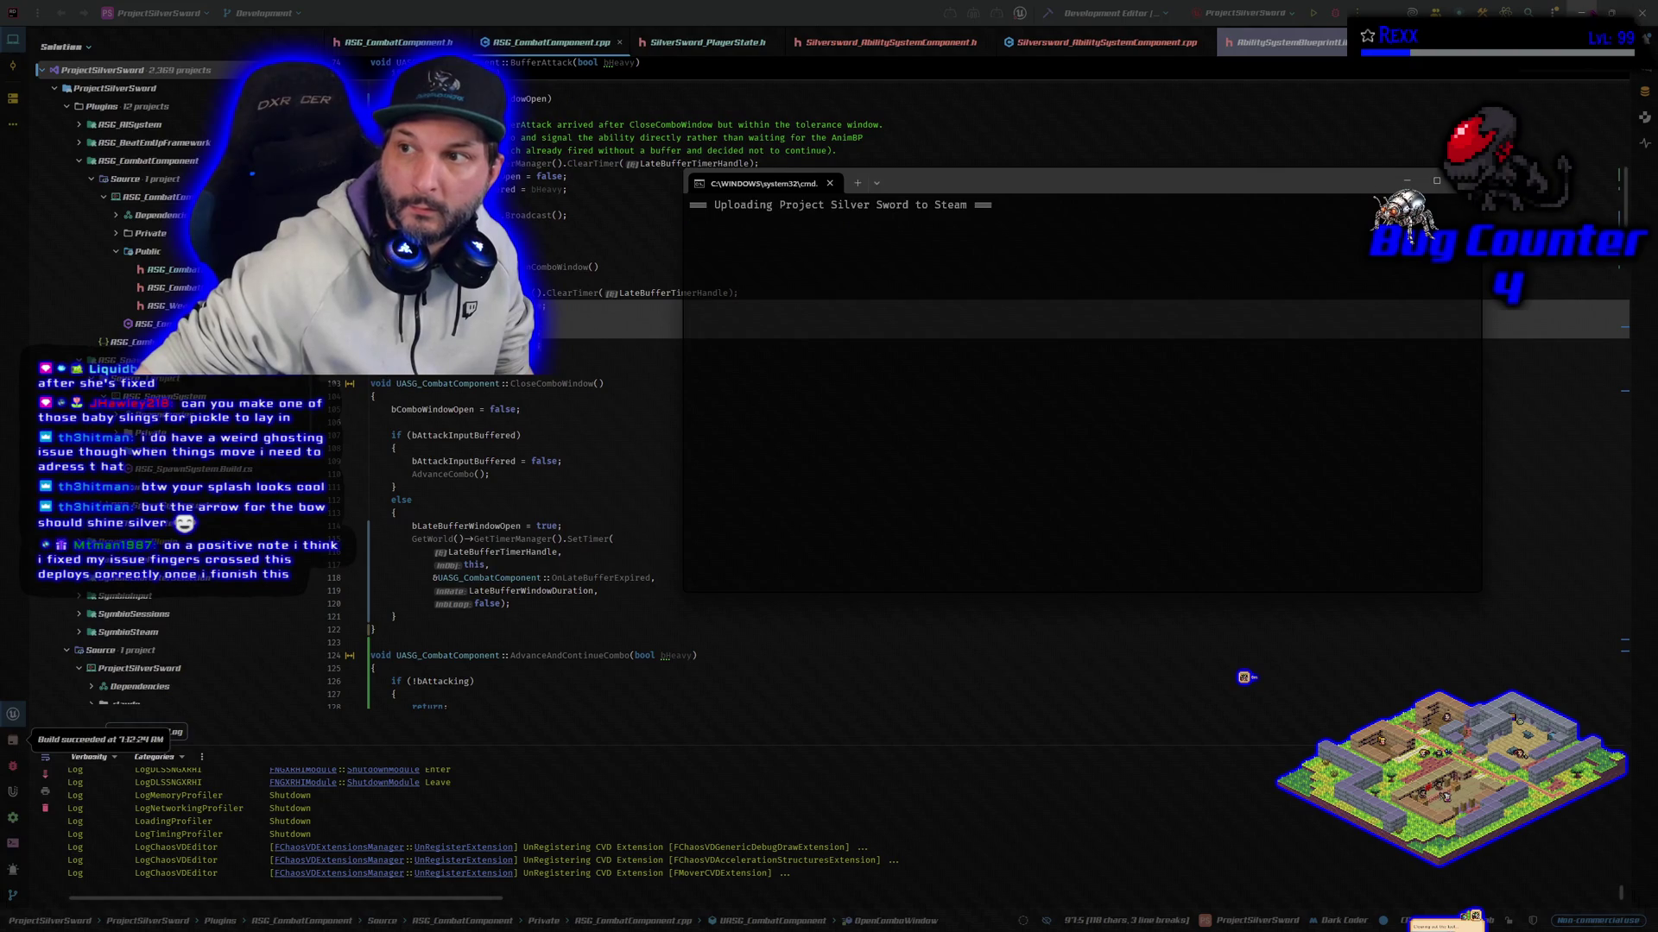
Step: Minimize the code editor and dismiss the finished Steam upload script window
{"action": "left_click", "coordinate": [1581, 11]}
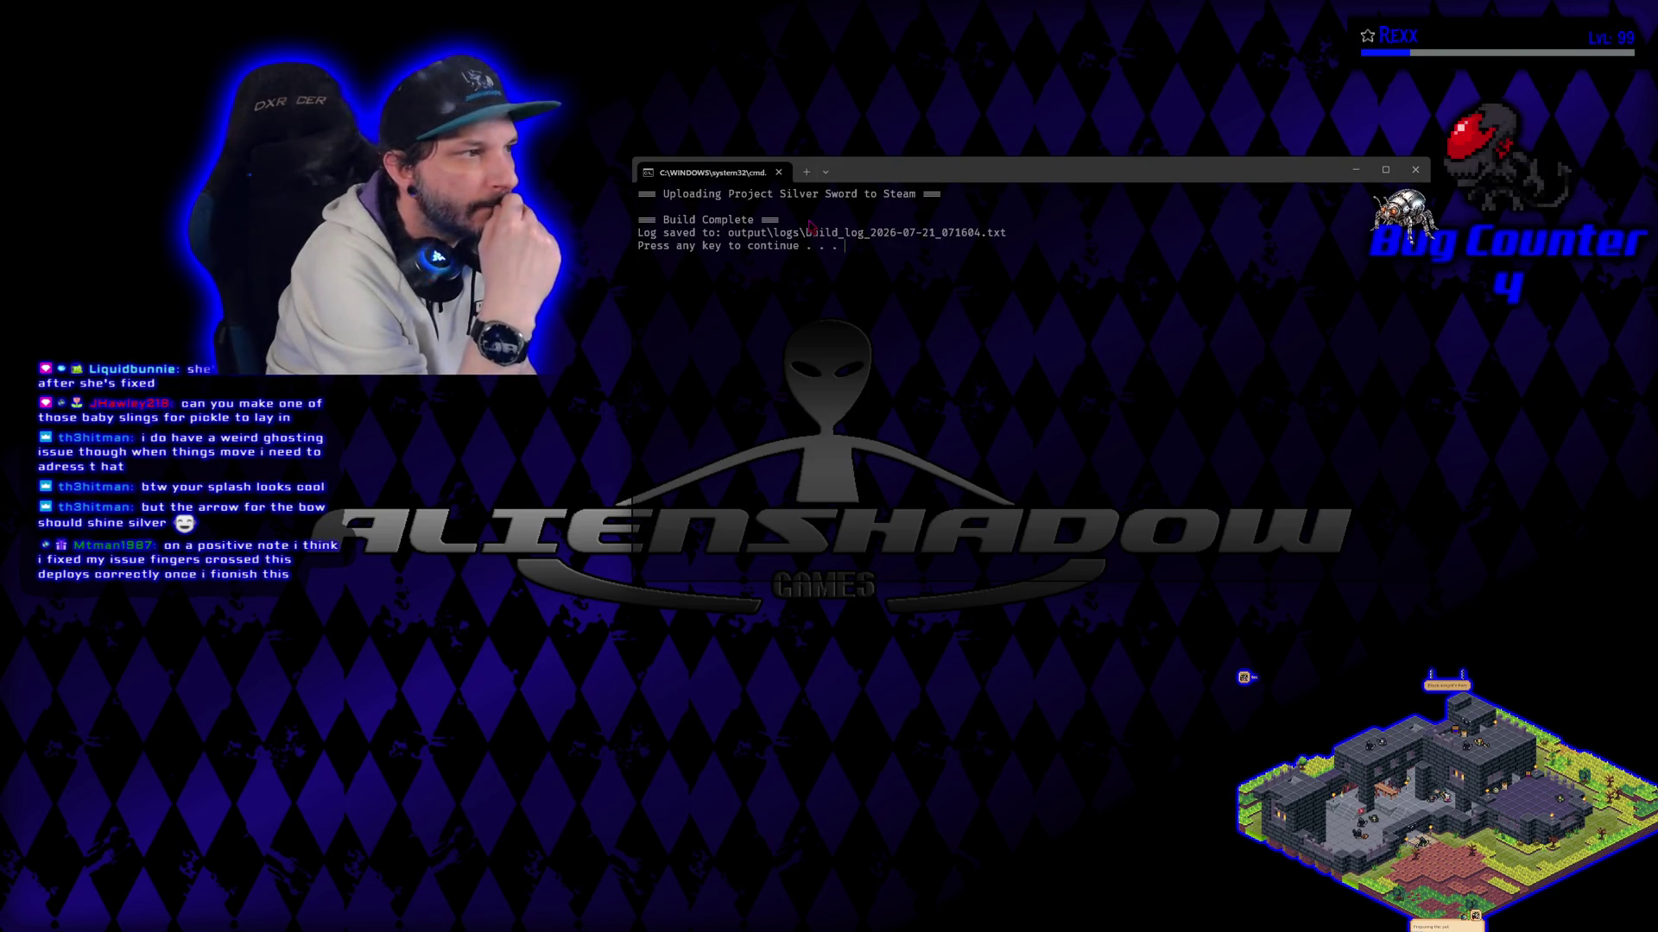
{"action": "key", "text": "Return"}
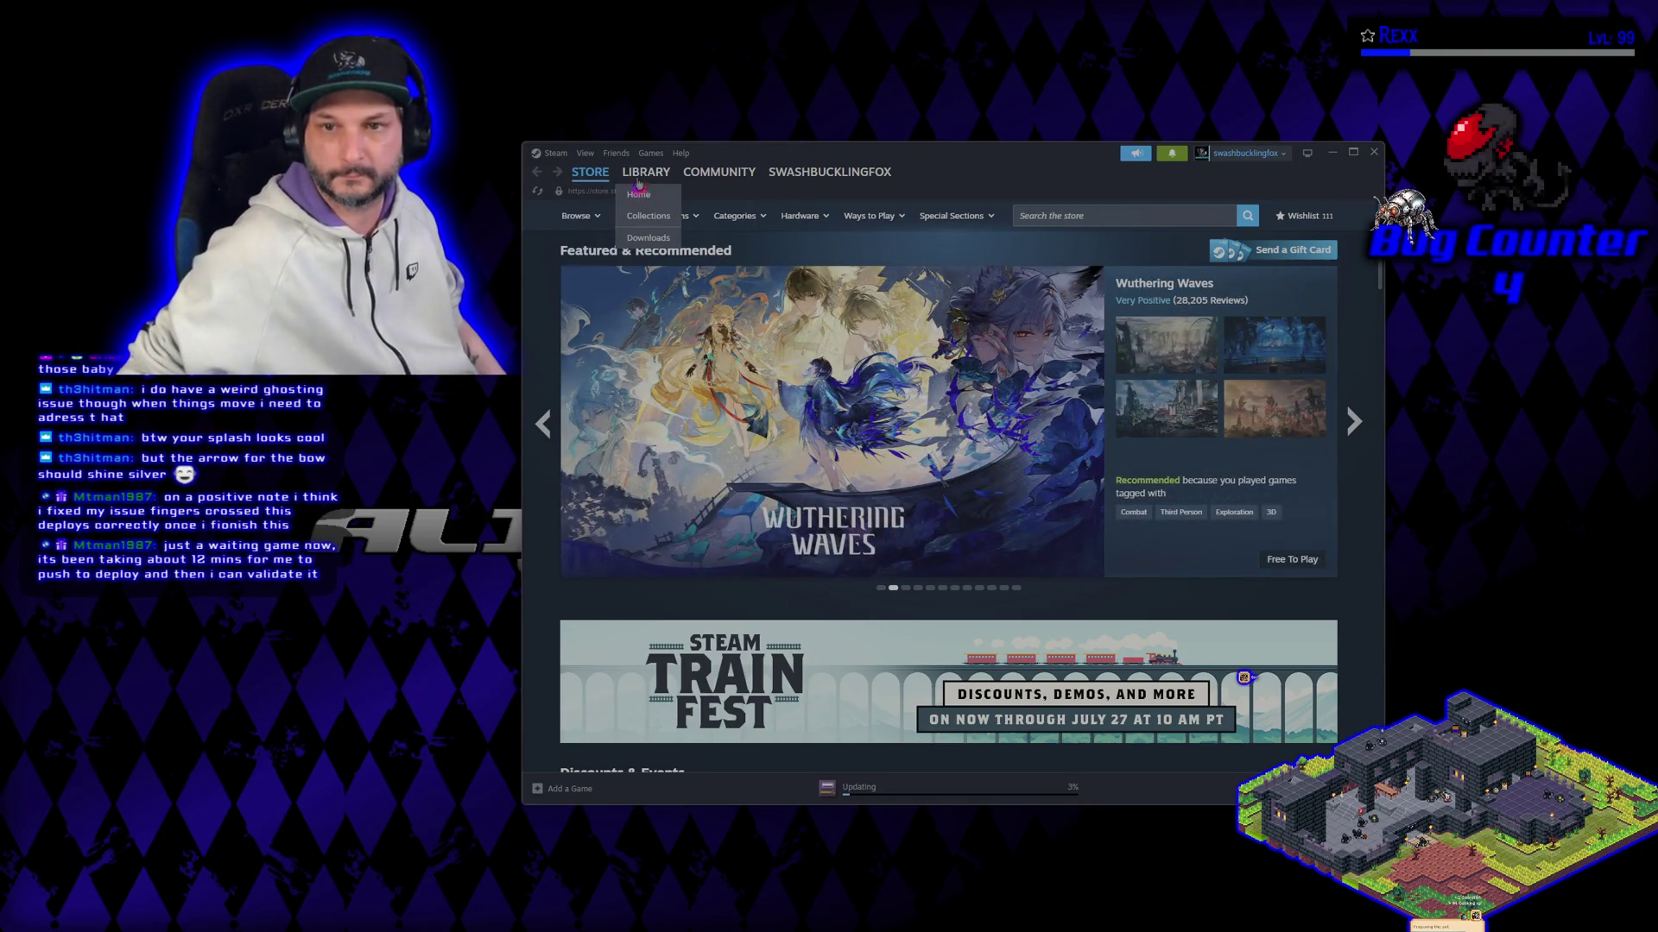
Step: Open Steam's library to check Symbioverse Testing Environment's update progress
{"action": "left_click", "coordinate": [635, 183]}
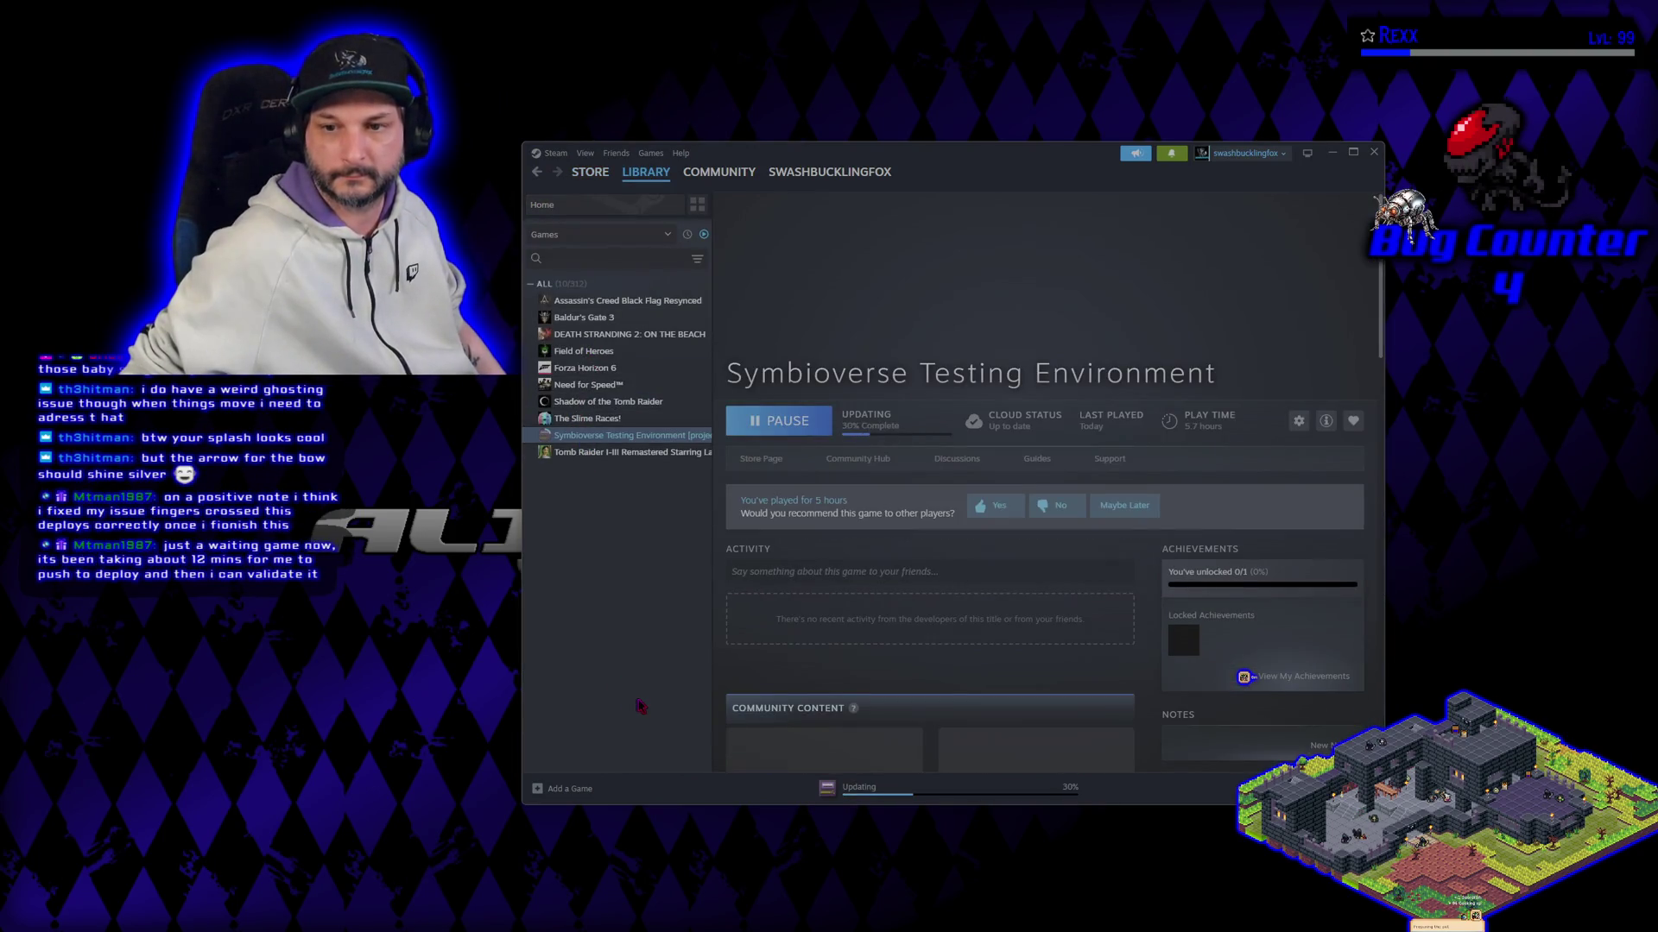